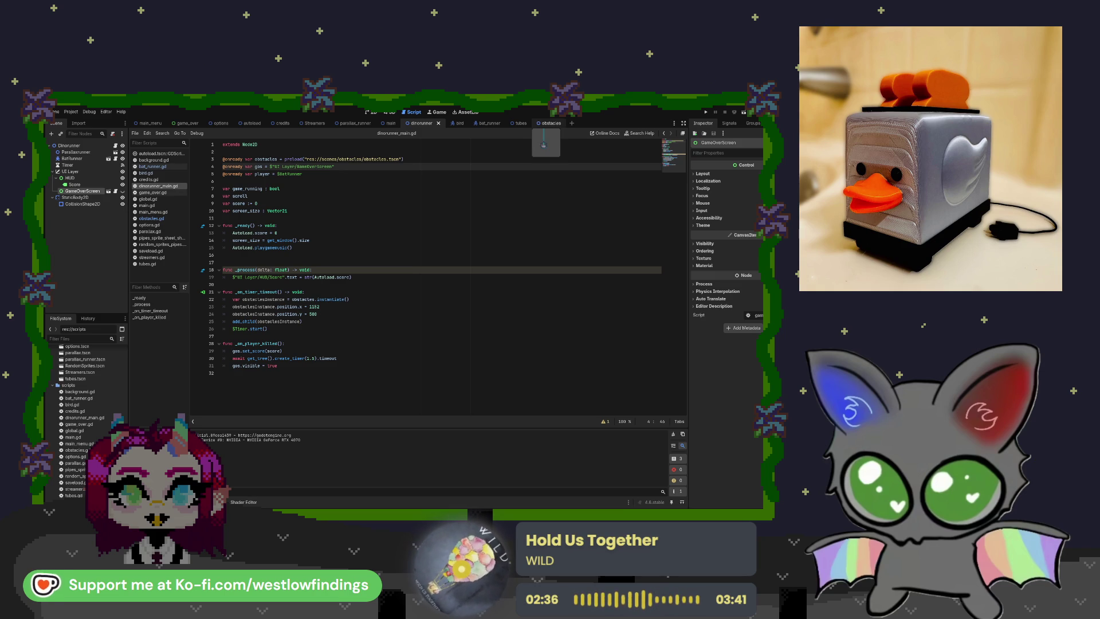
Open the obstacles scene tab and its obstacles.gd script from the Obstacles node
click(550, 123)
click(116, 146)
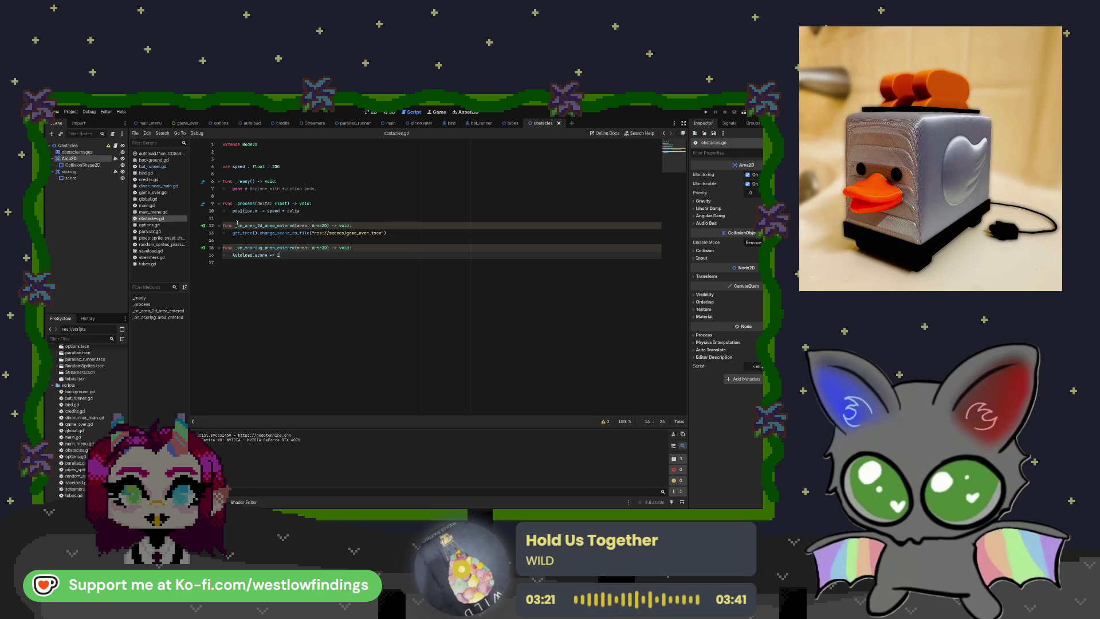
Rename the _process function on line 9 of obstacles.gd to _physics_process
click(238, 204)
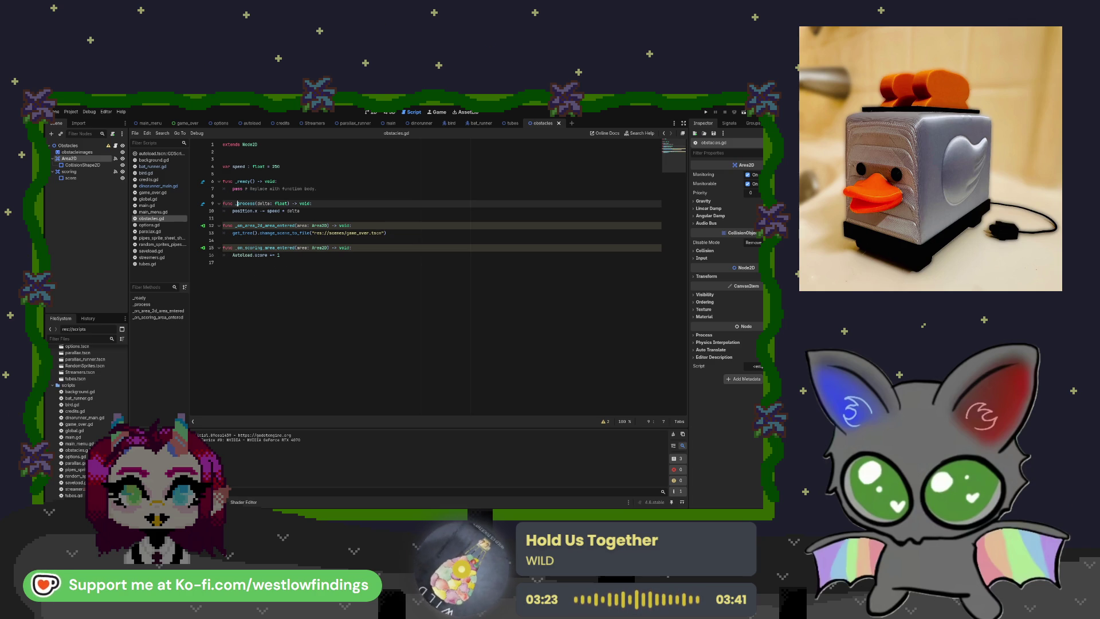
text(physics)
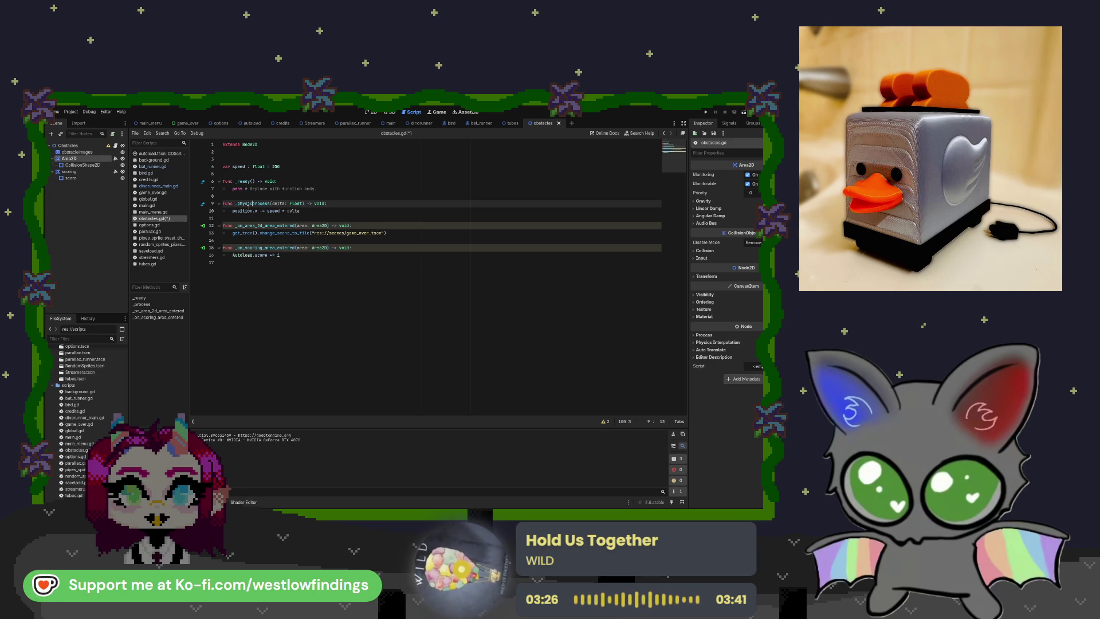
text(_)
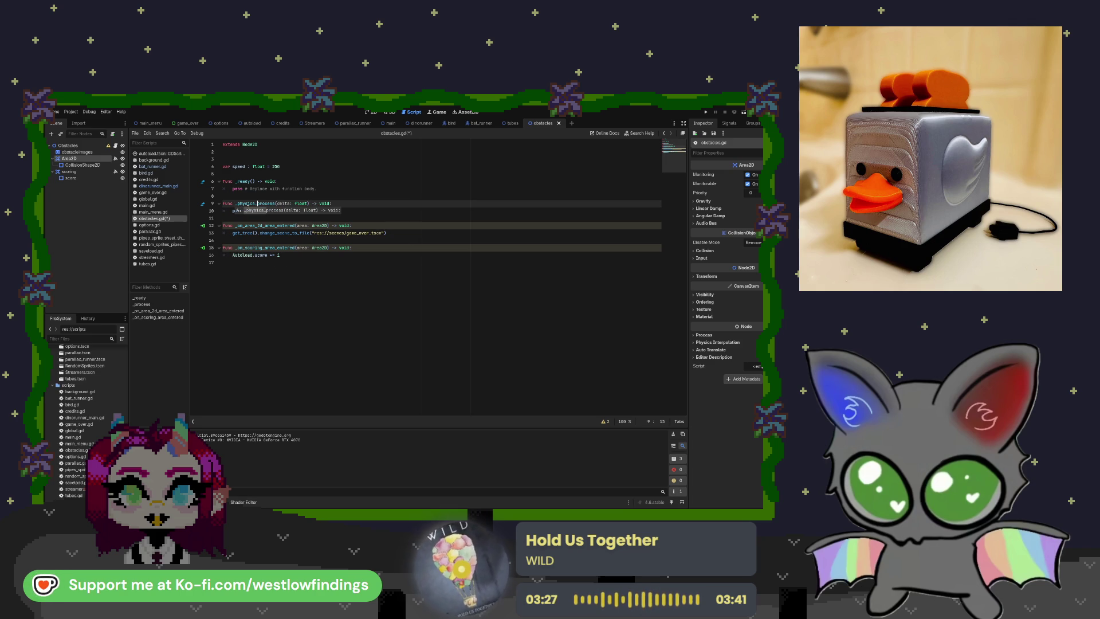
click(350, 210)
text(osition.x -= speed * delt)
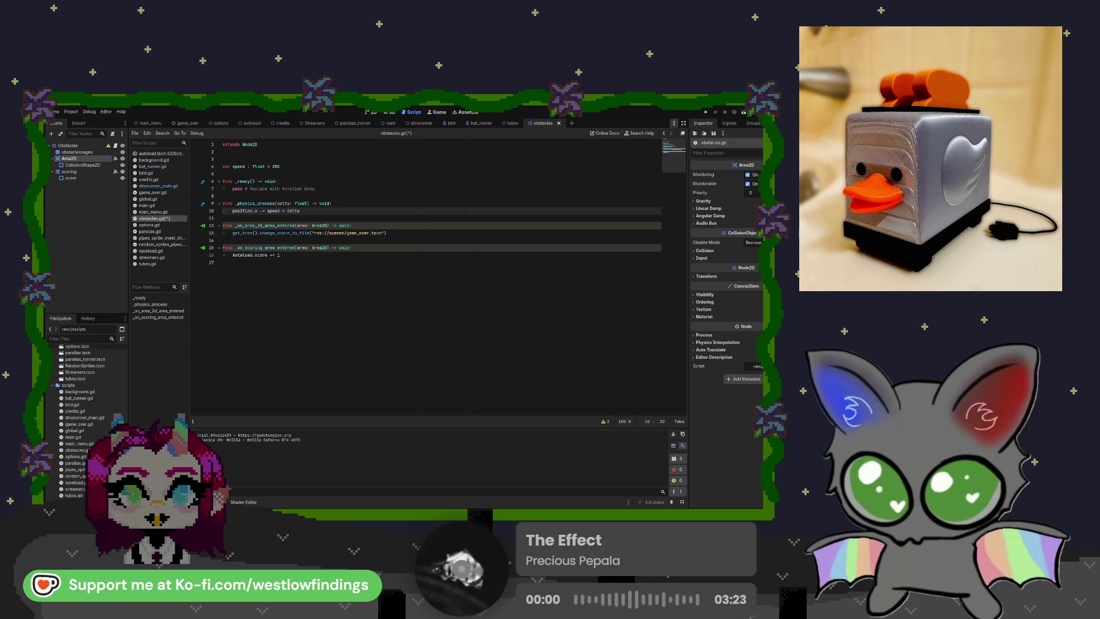
Run the game from the dinorunner scene, stop it with F8, then switch to main_menu
click(743, 113)
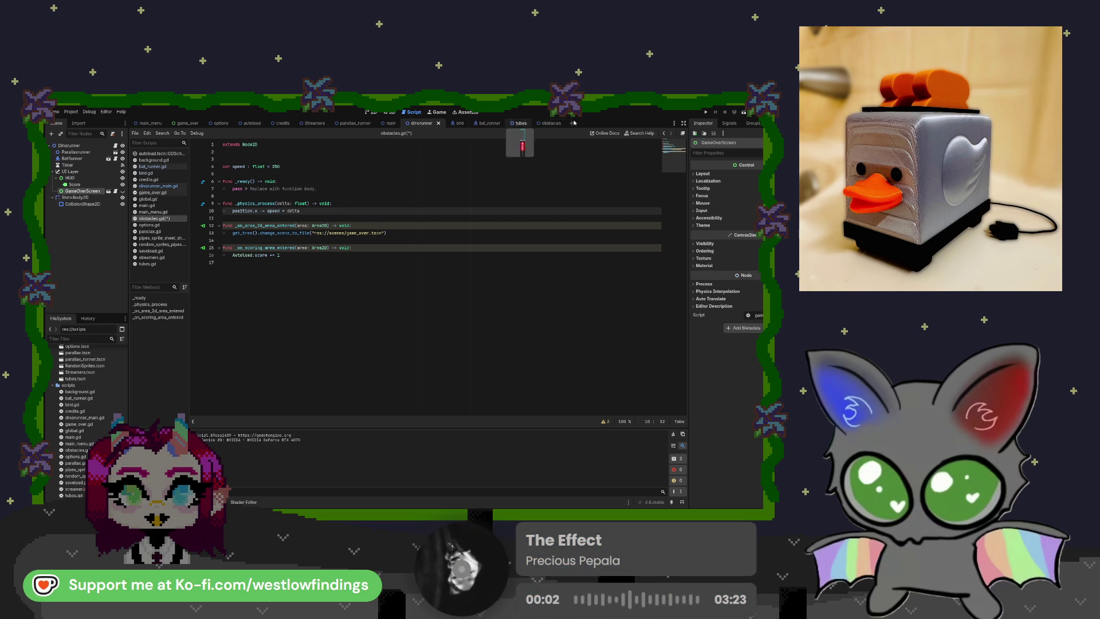
click(736, 112)
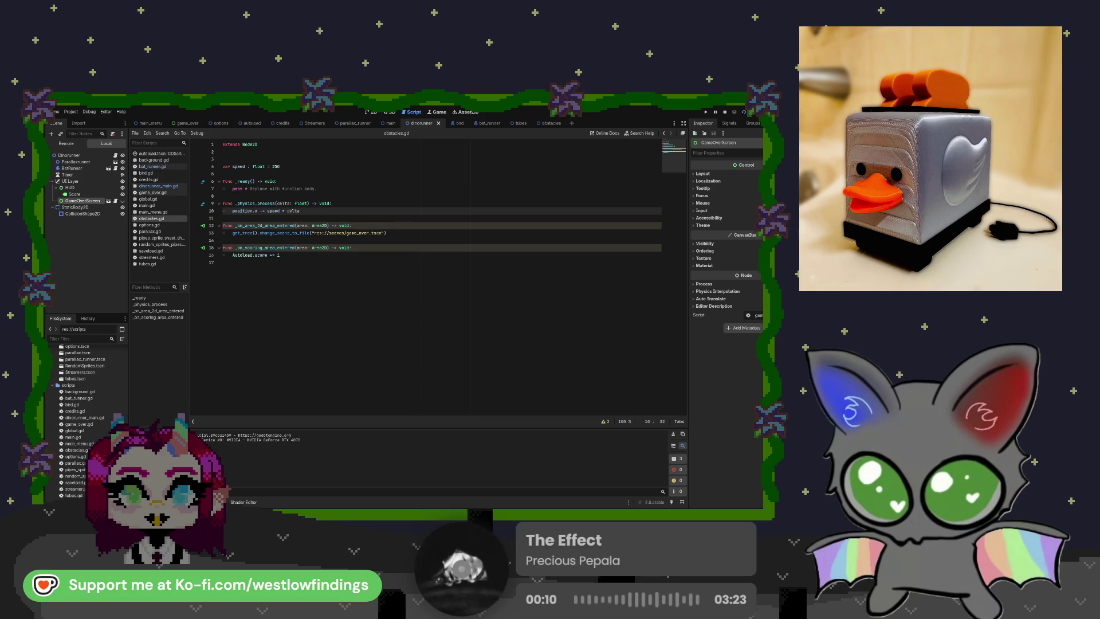
key(F8)
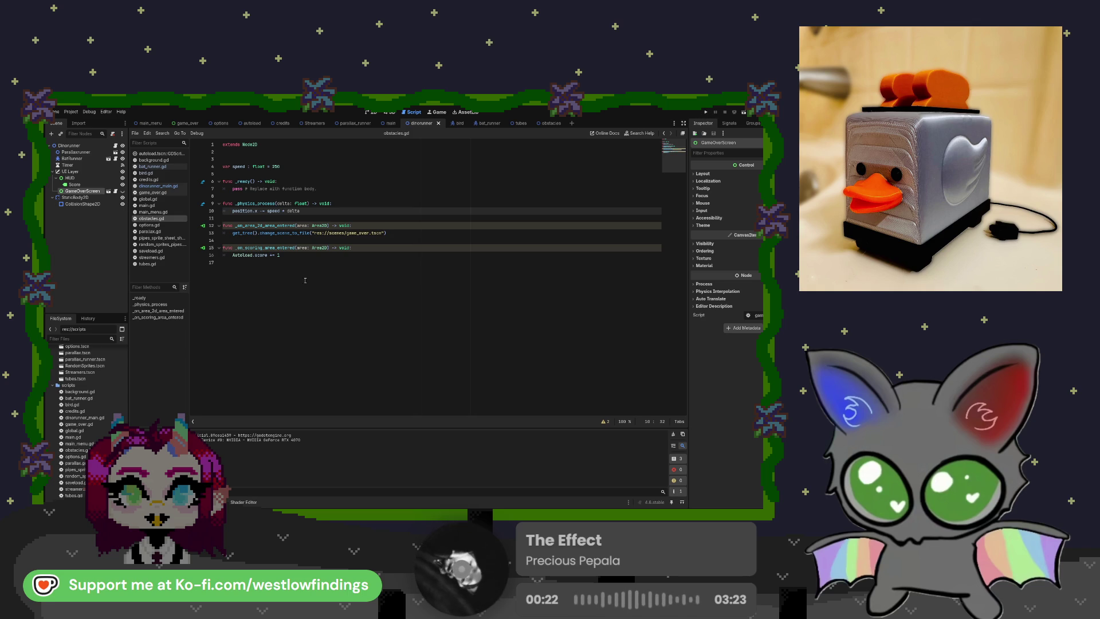
click(150, 124)
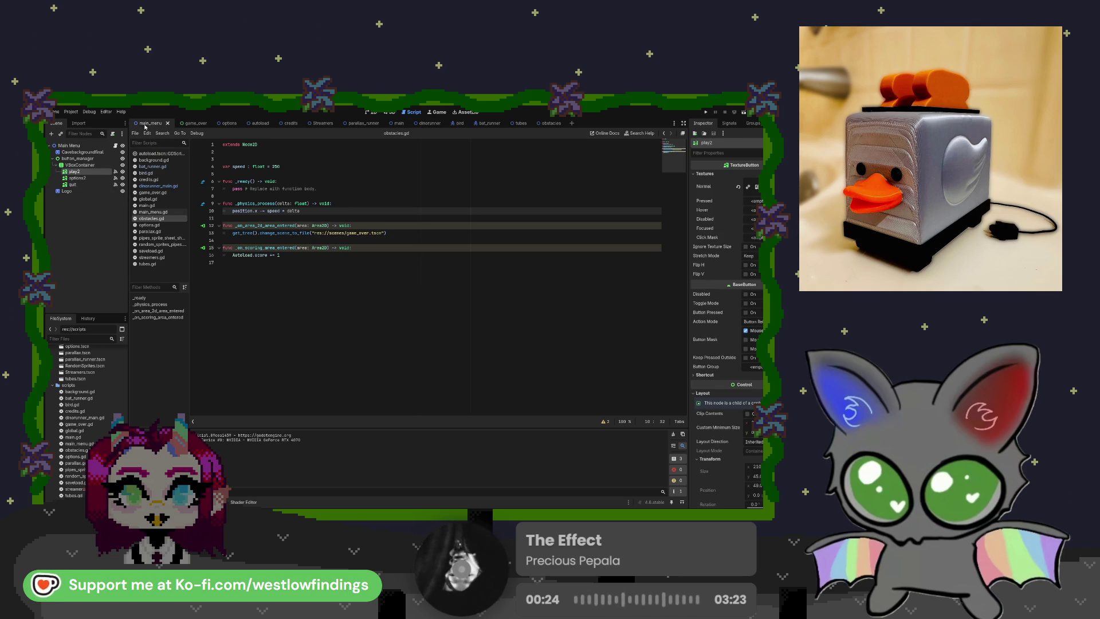
Point main_menu.gd's Play path to dinorunner.tscn, then save, run and stop the game
click(378, 114)
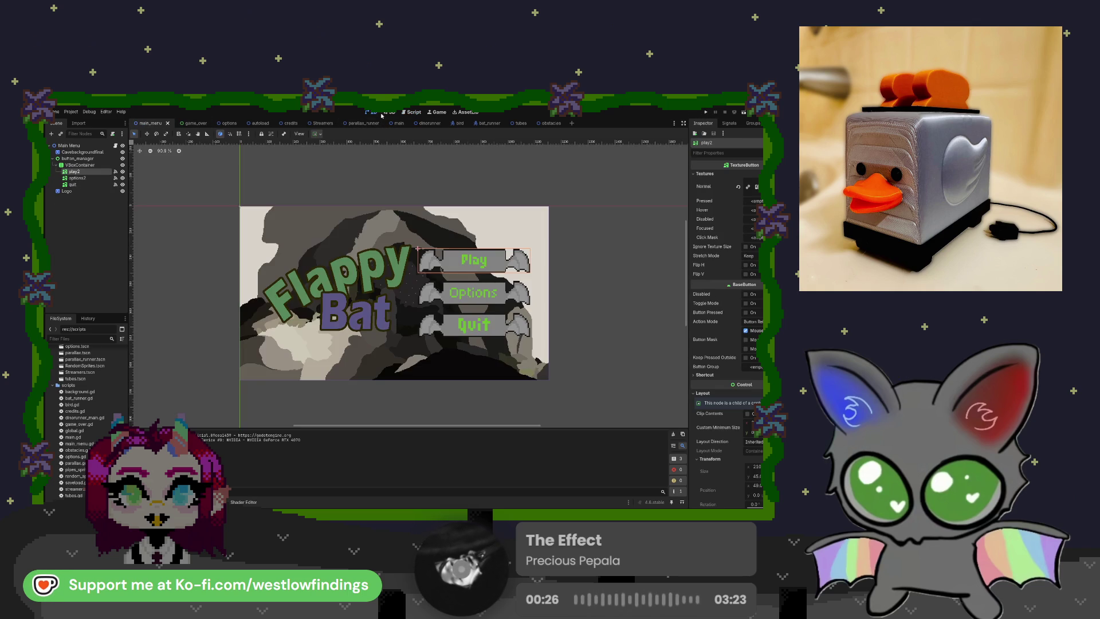
click(408, 113)
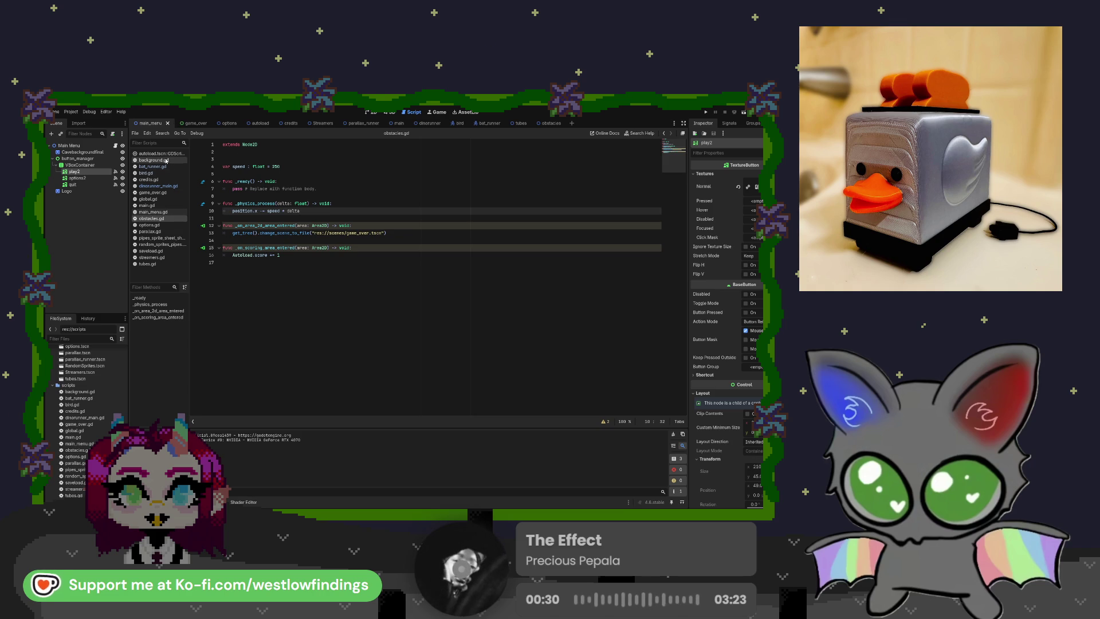
click(166, 212)
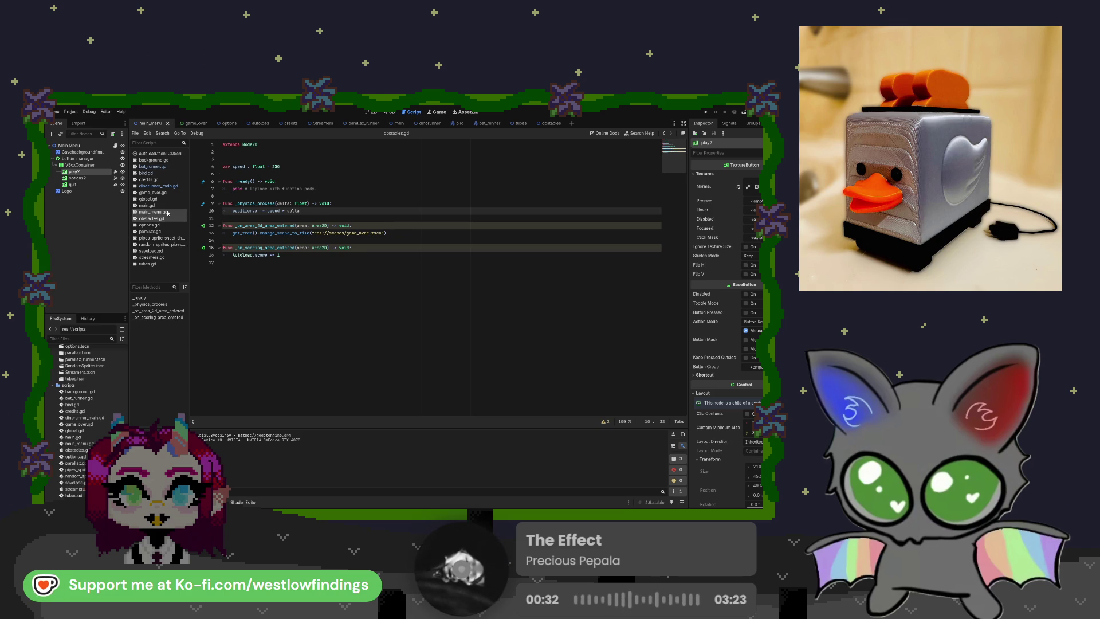
double_click(351, 247)
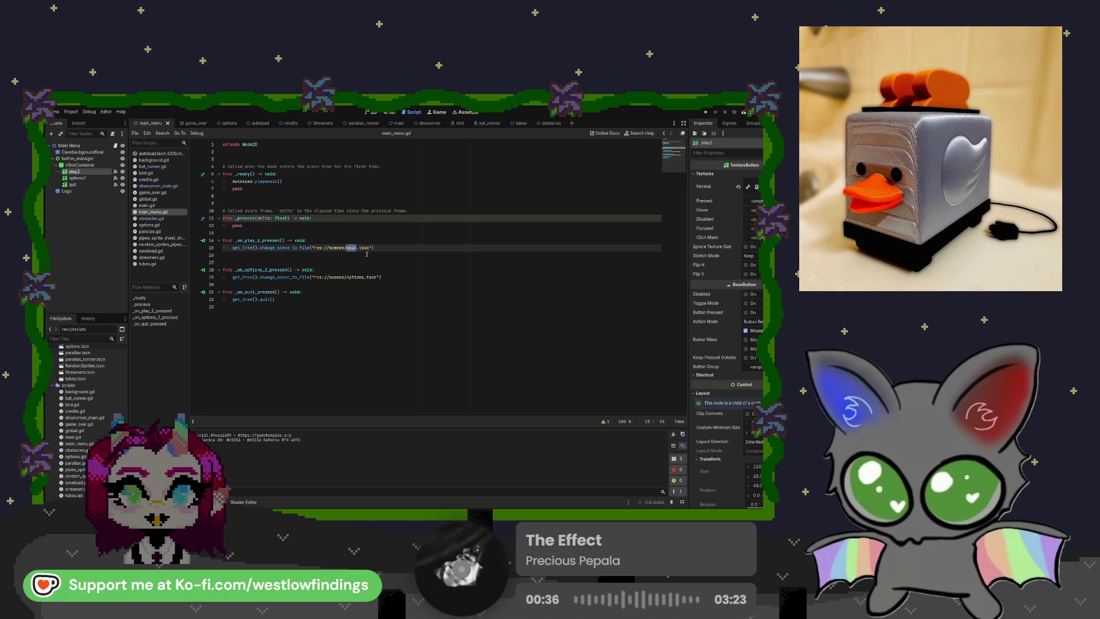
text(dinorunner)
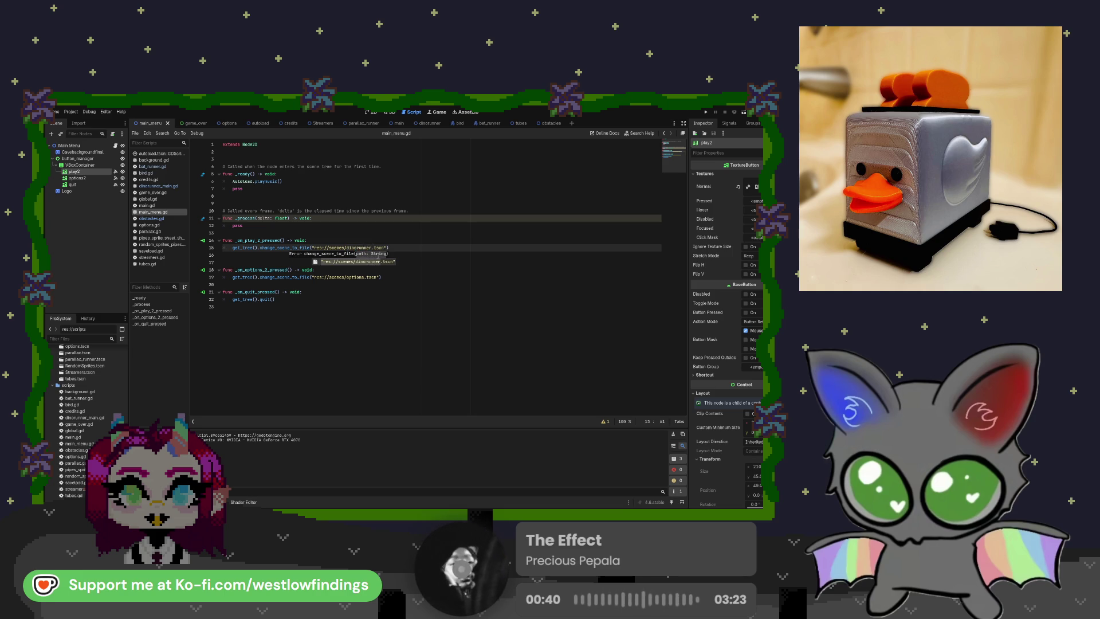
click(399, 248)
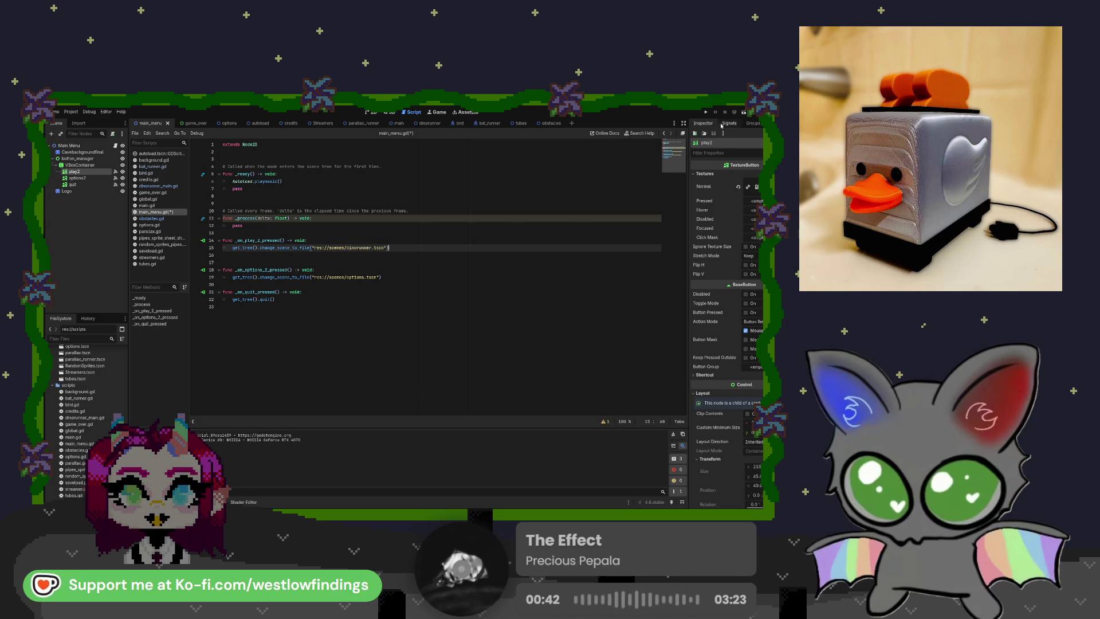
key(F5)
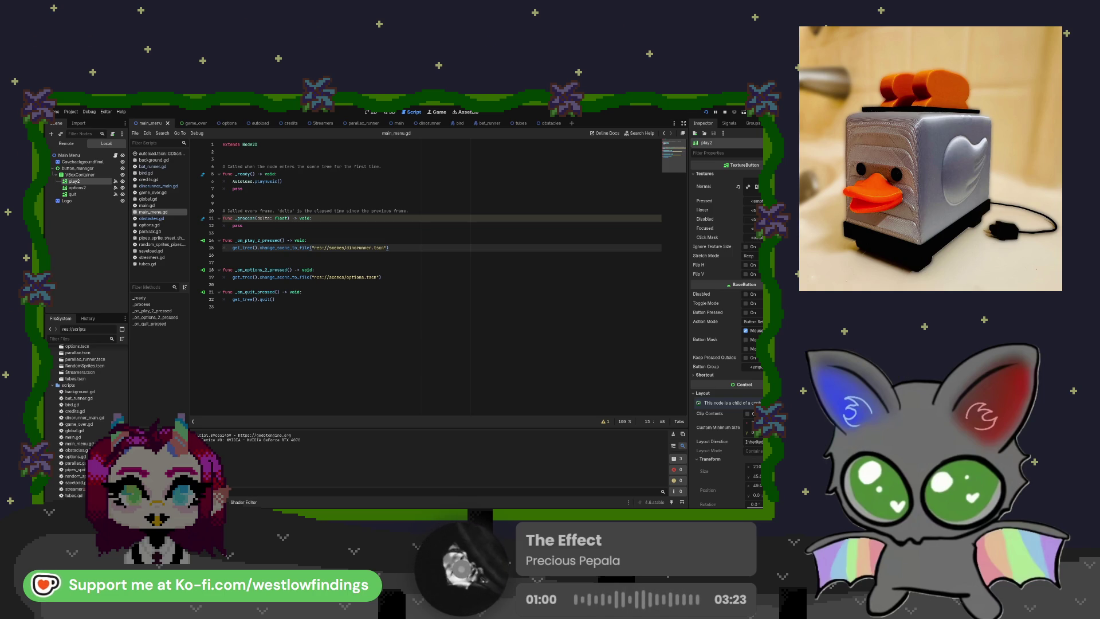
key(F8)
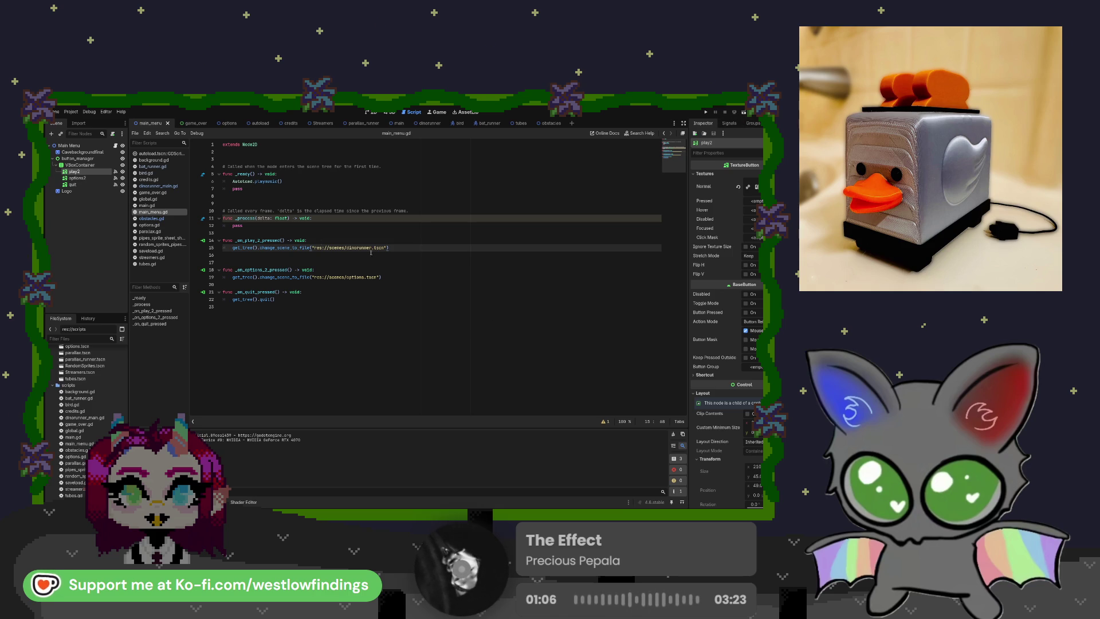
Change the Play path back to main.tscn and open obstacles.gd
drag(370, 247, 351, 247)
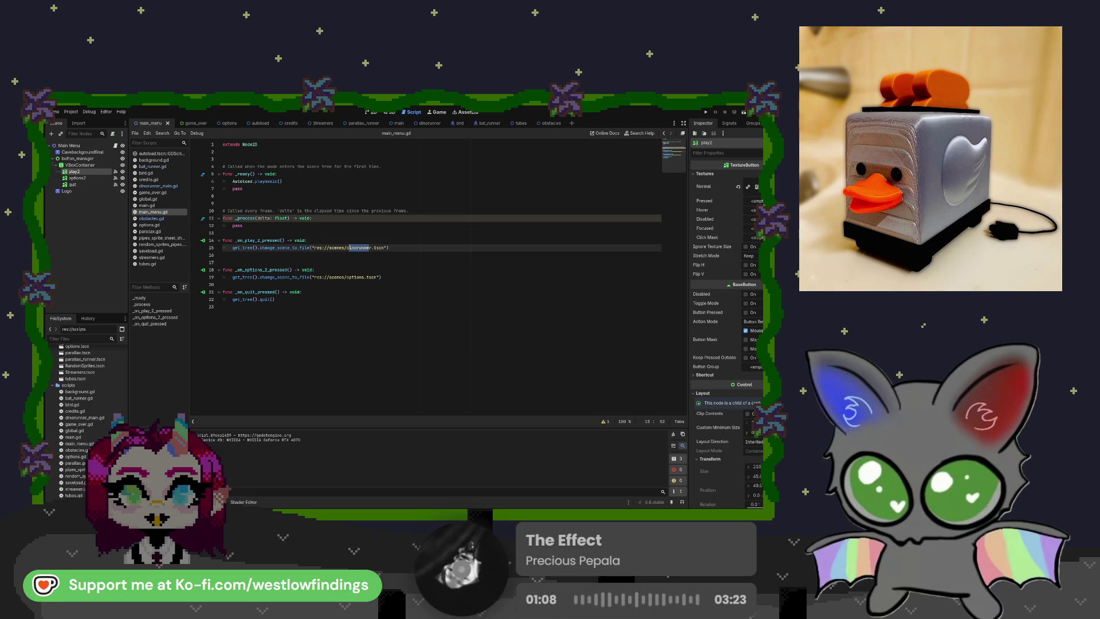
text(c)
key(BackSpace)
text(main)
click(392, 252)
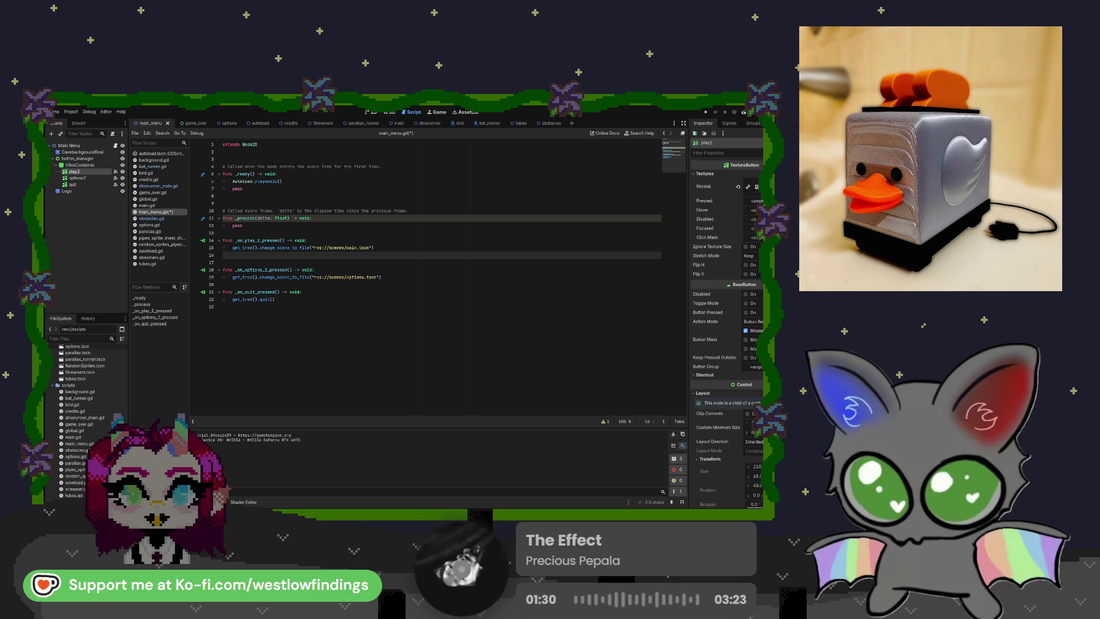
click(151, 218)
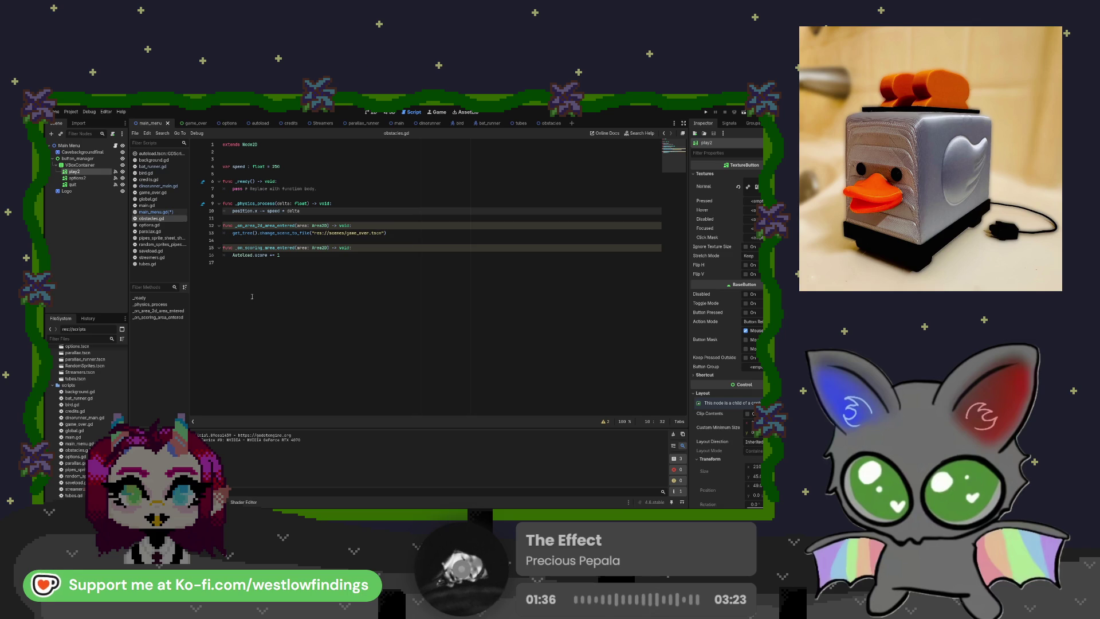
Switch back to the obstacles scene tab
click(548, 124)
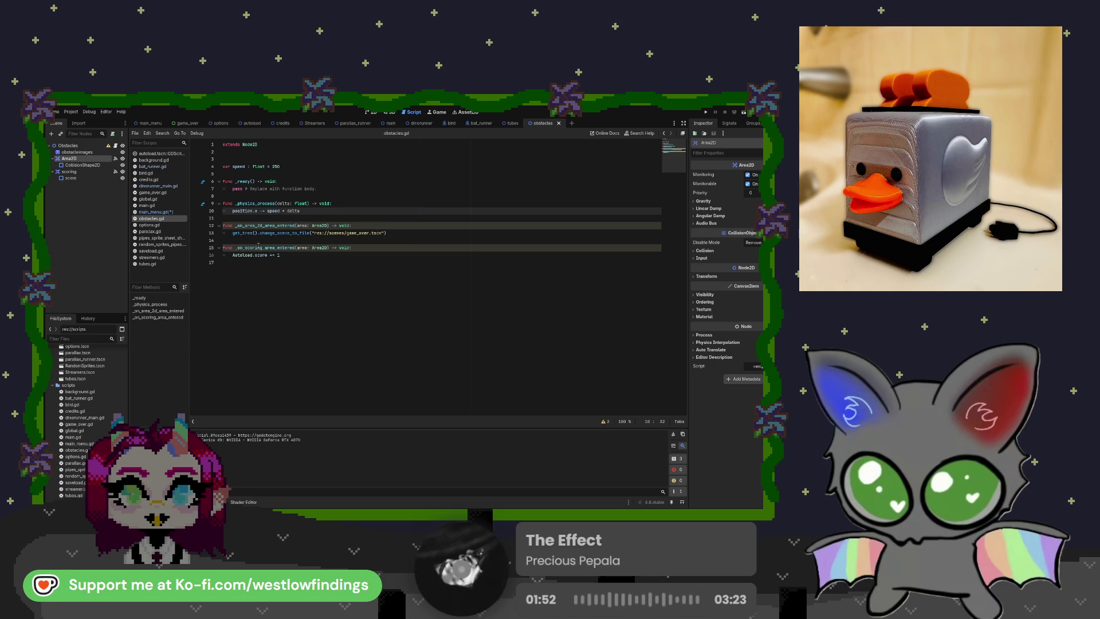
Delete the old _on_area_2d_area_entered handler and reconnect Area2D's area_entered signal to a new function
click(402, 234)
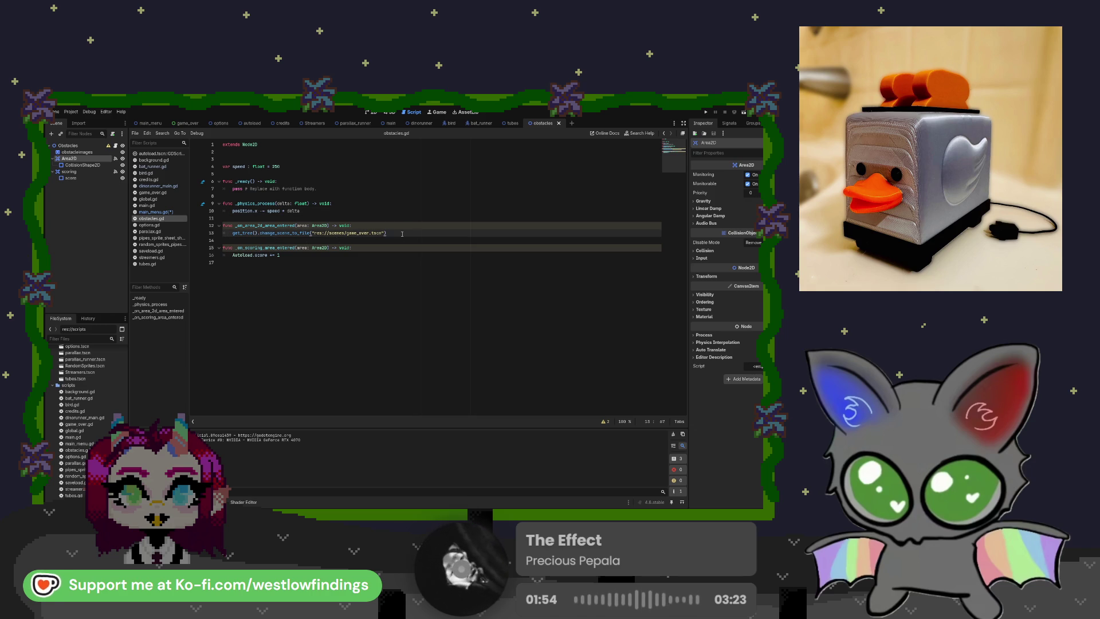
drag(403, 234, 224, 225)
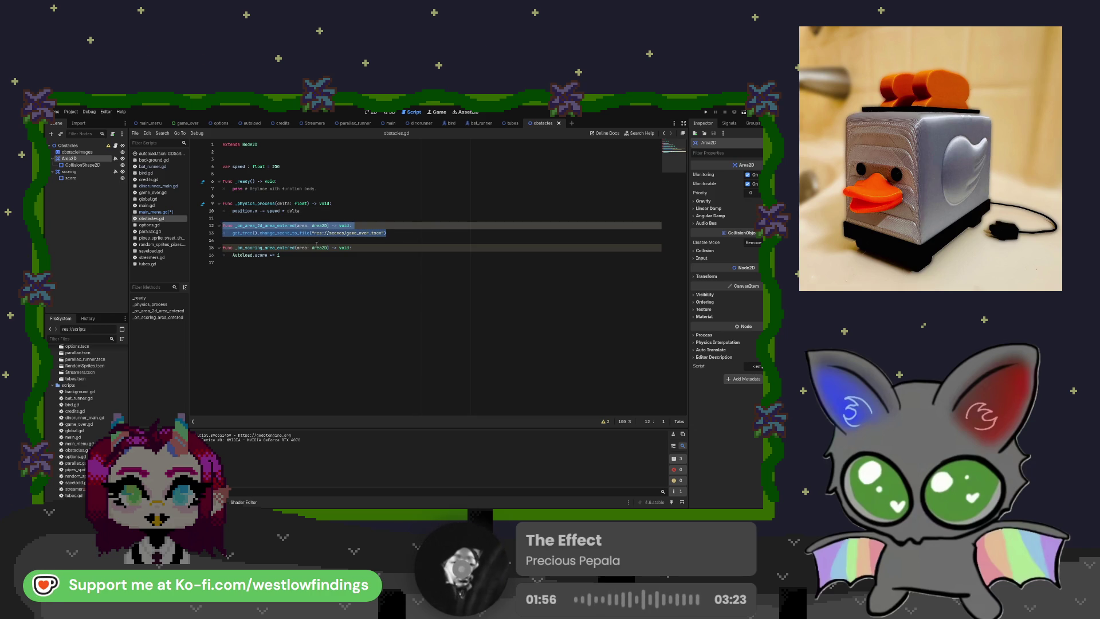
key(BackSpace)
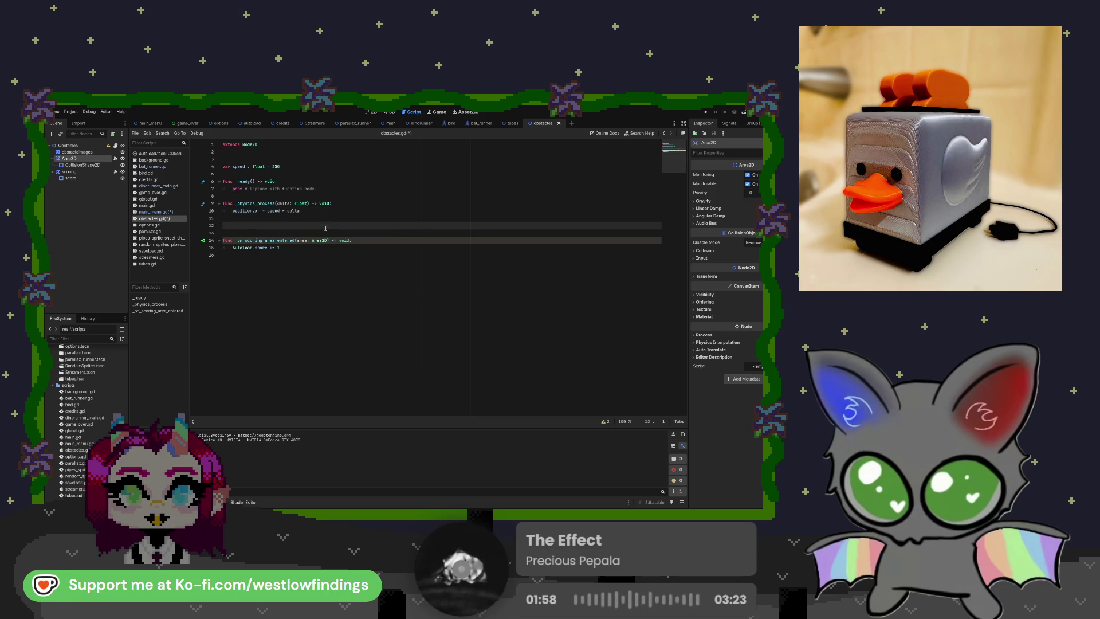
click(115, 159)
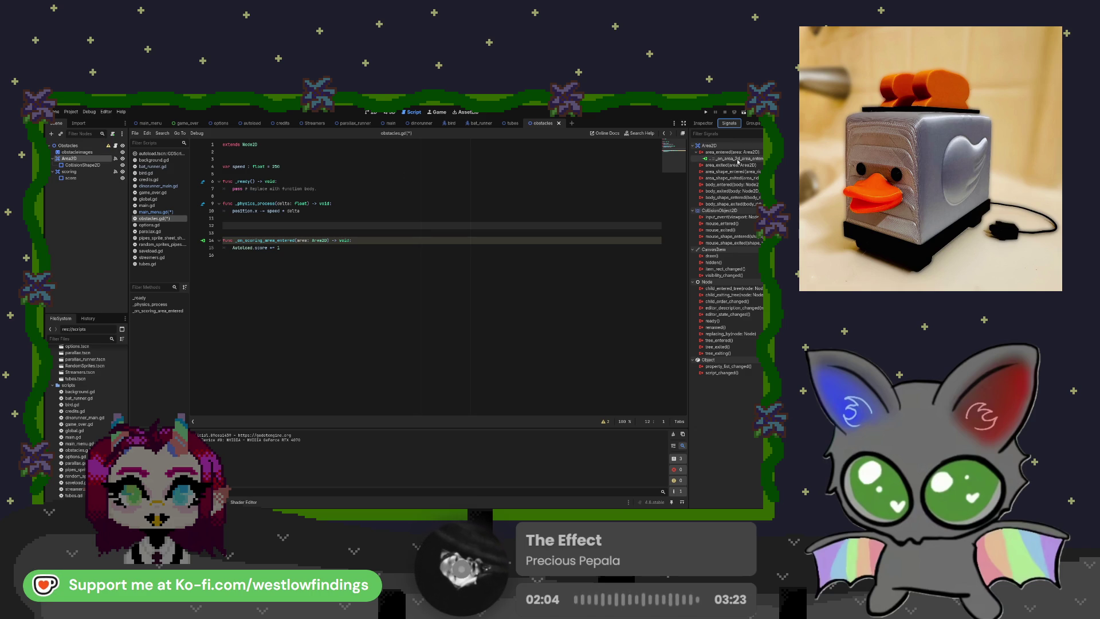
key(Delete)
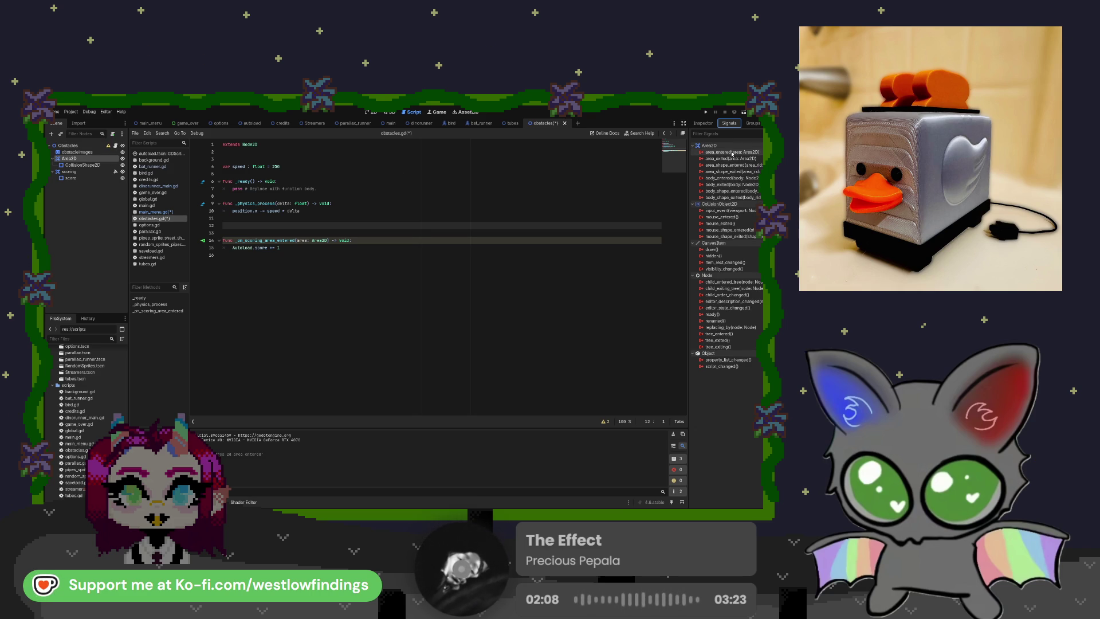
mouse_move(732, 154)
mouse_down()
mouse_move(458, 344)
mouse_move(436, 376)
mouse_move(421, 365)
mouse_up()
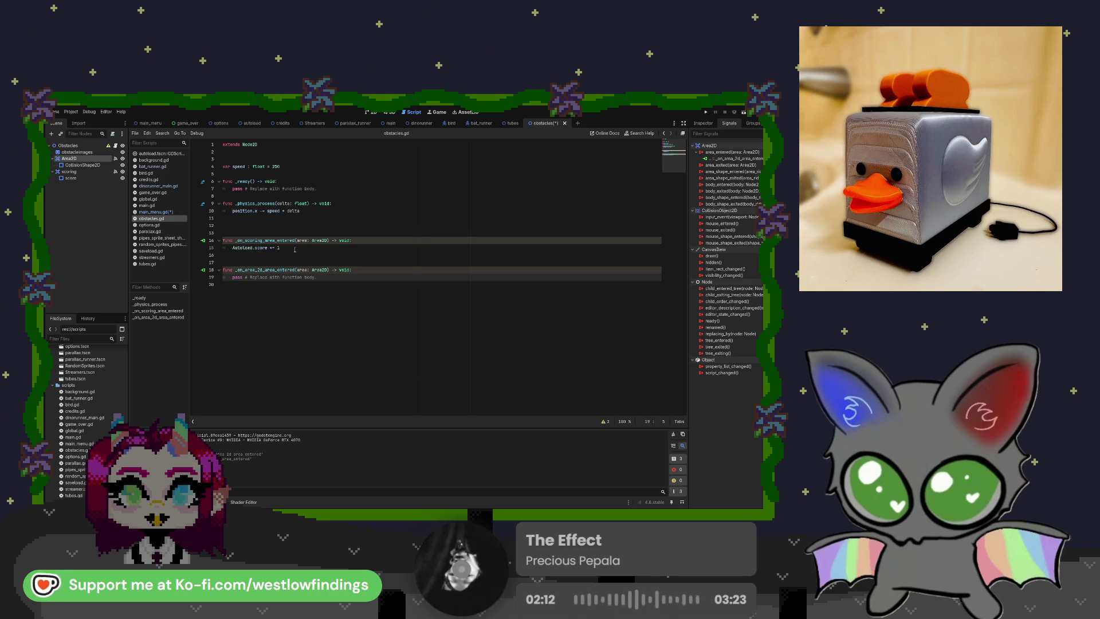
Replace pass with get_tree().change_scene_to_file("res://scenes/game_over.tscn"), then open main_menu.gd
drag(316, 277, 231, 281)
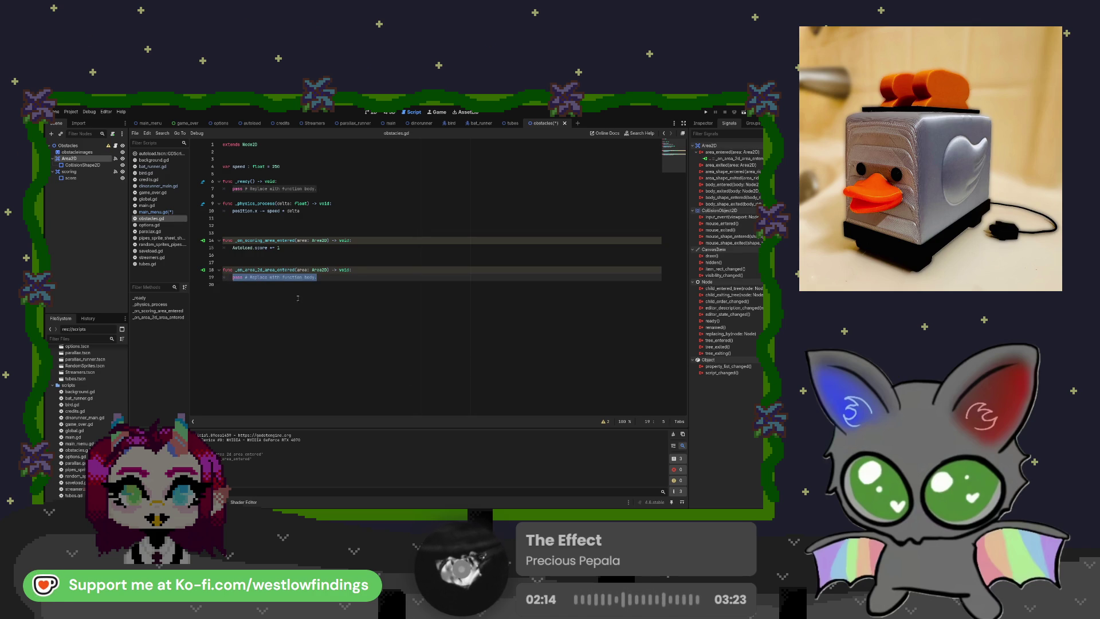
key(BackSpace)
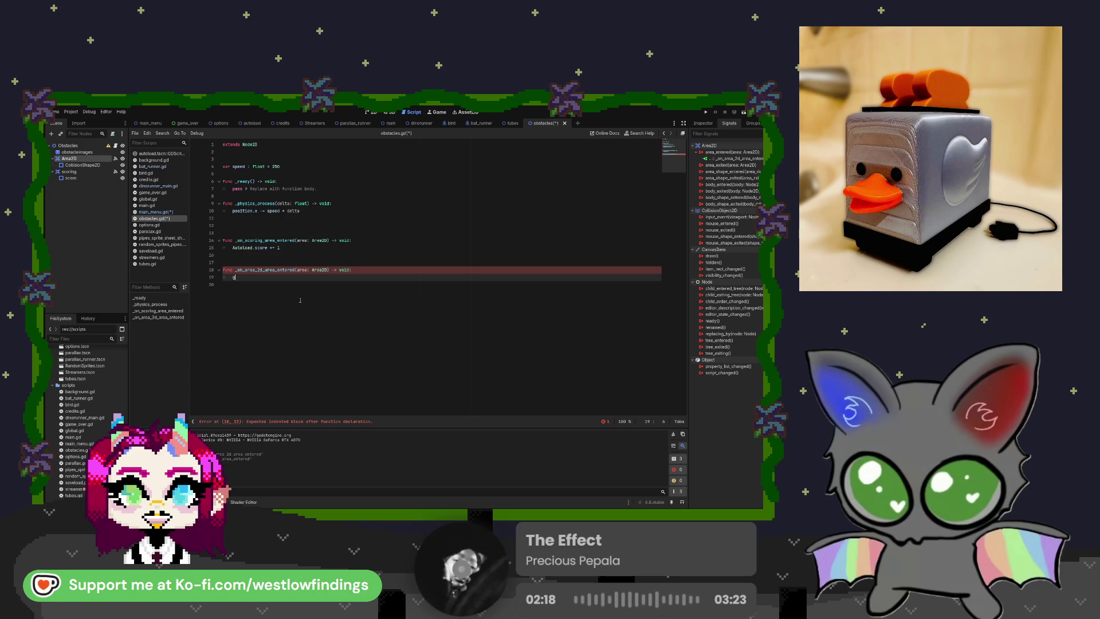
text(get_)
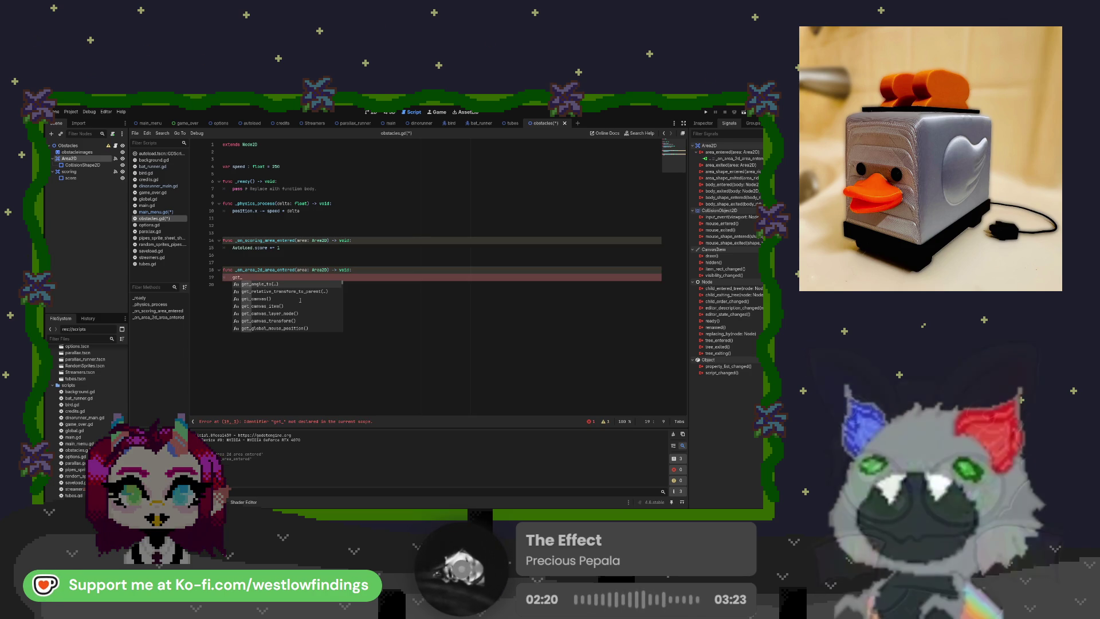
text(tree)
key(Return)
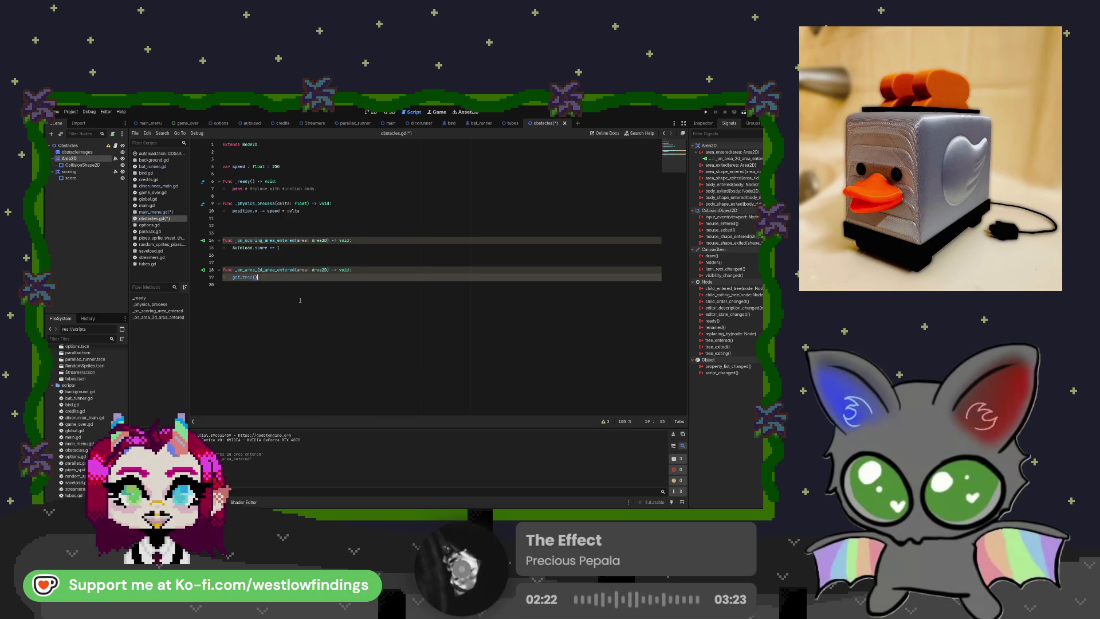
text(.change)
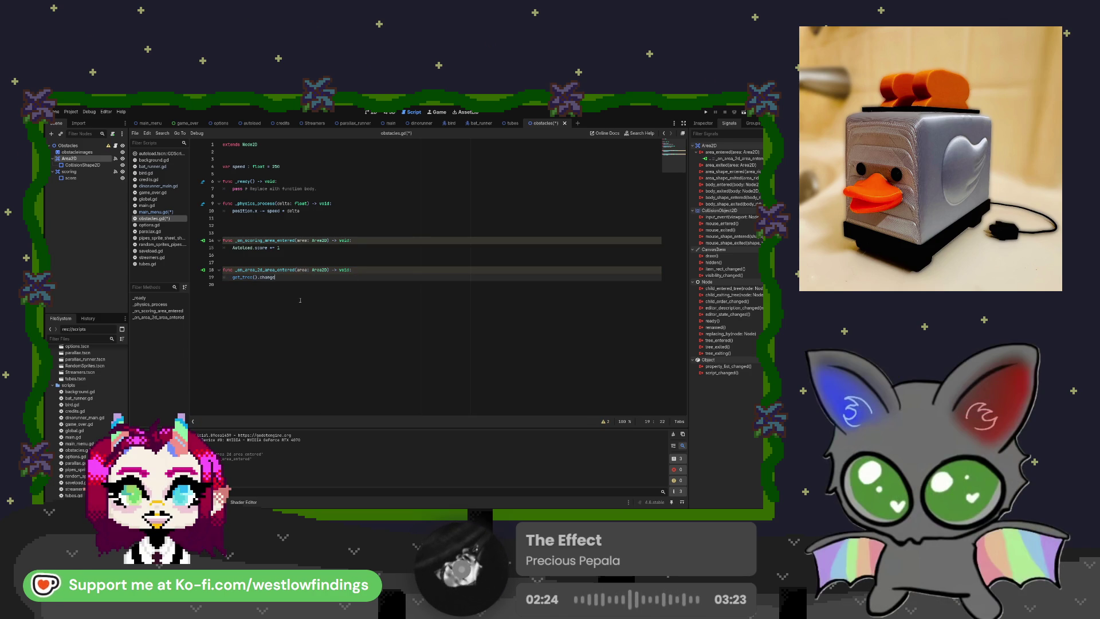
key(Return)
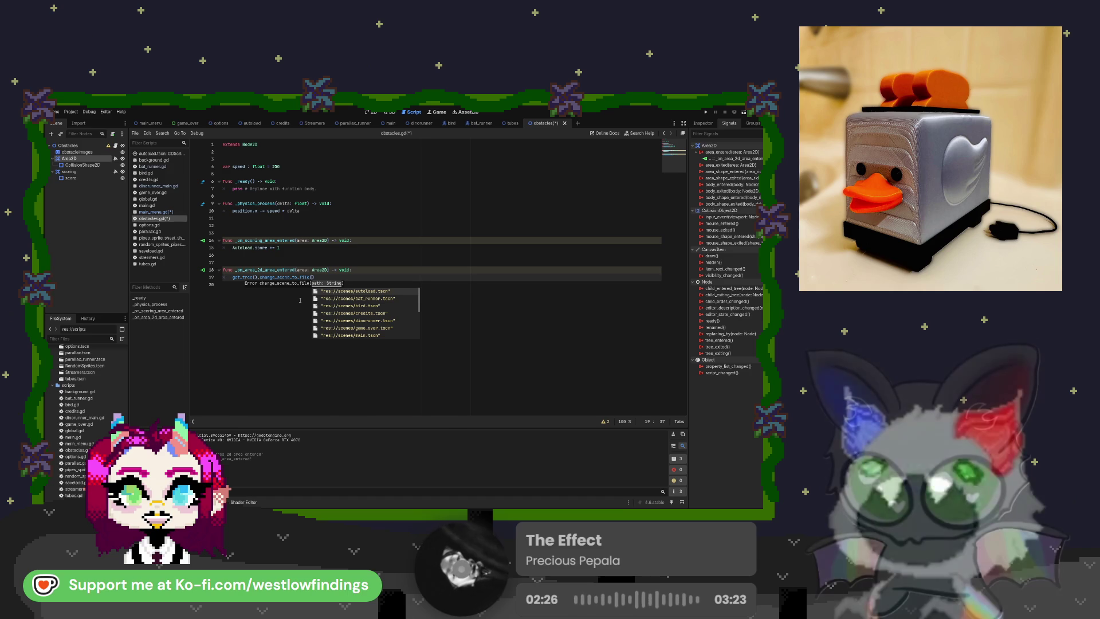
text(game)
key(Return)
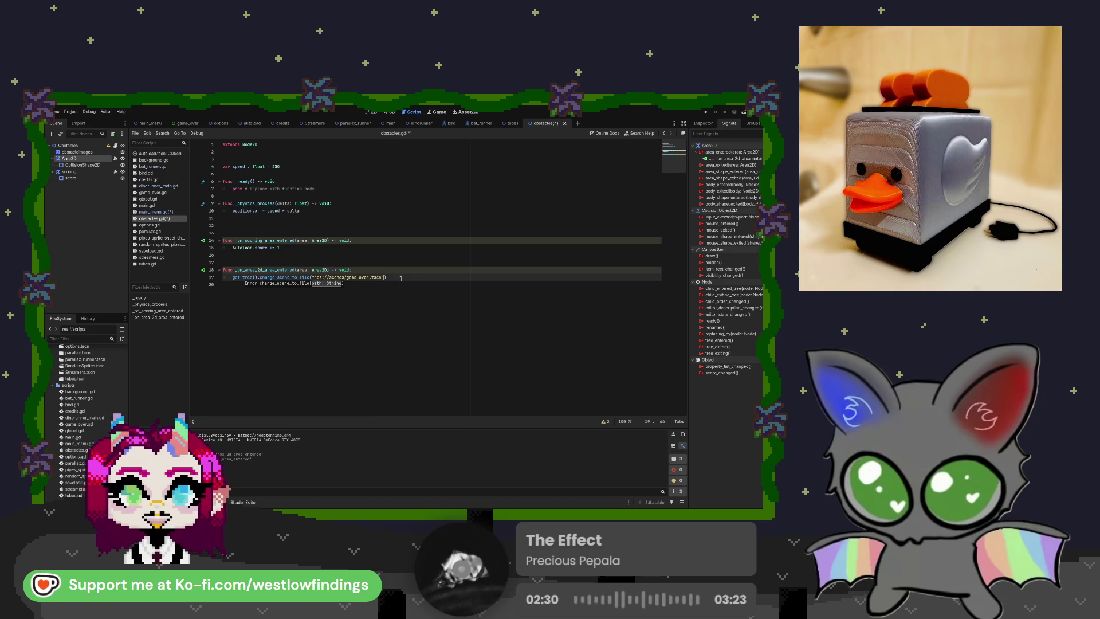
click(334, 261)
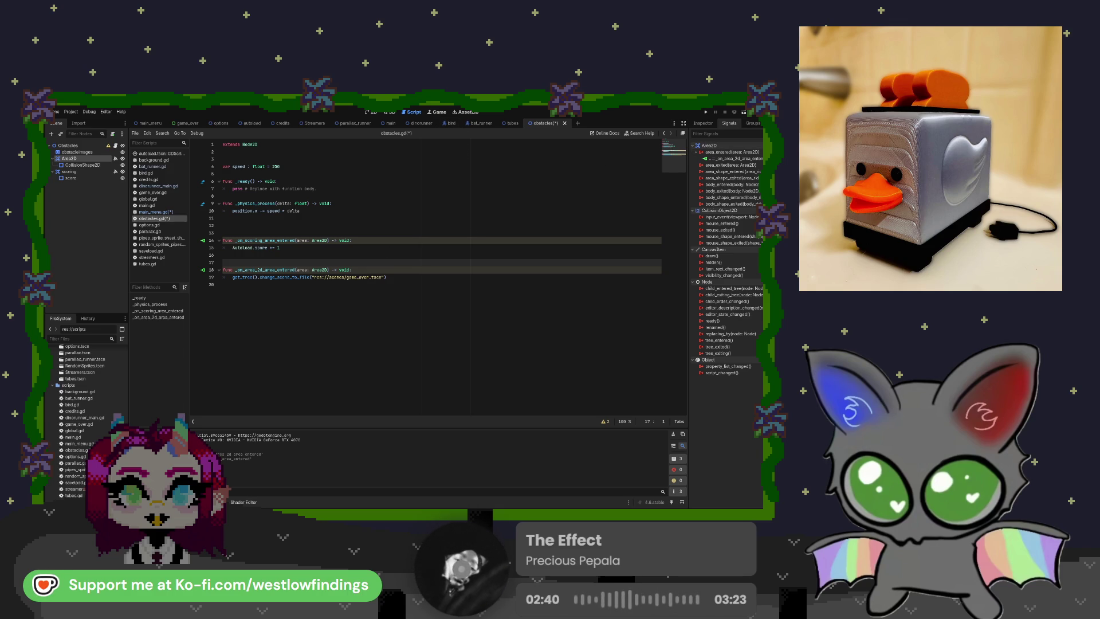
click(155, 212)
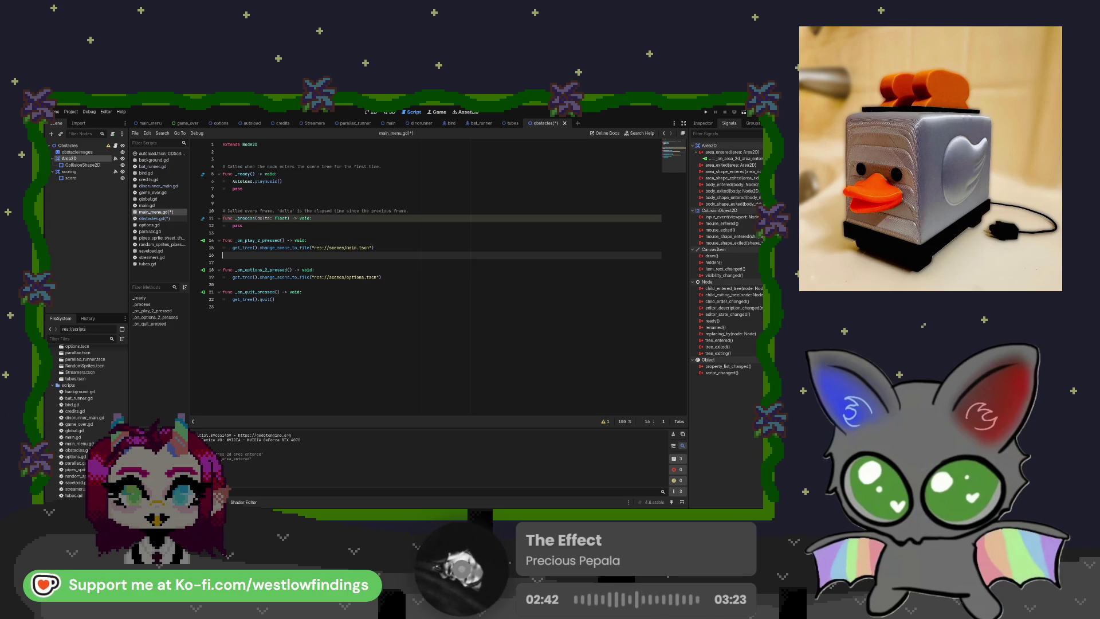
Change line 15's scene path from main to dinorunner and run the project
click(355, 248)
double_click(355, 247)
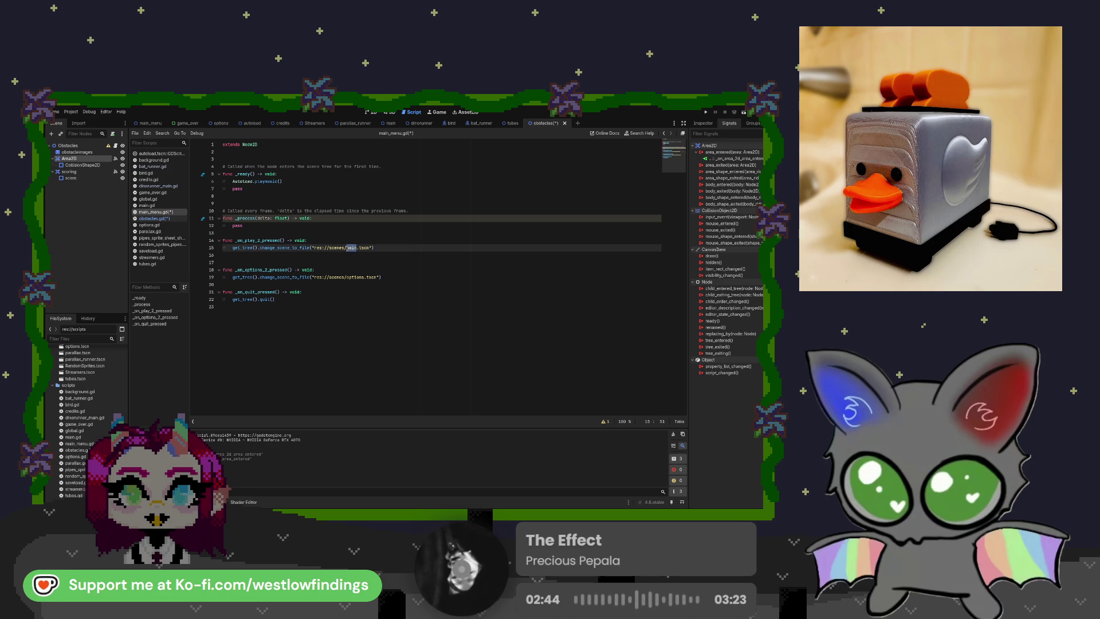
text(dinorunner)
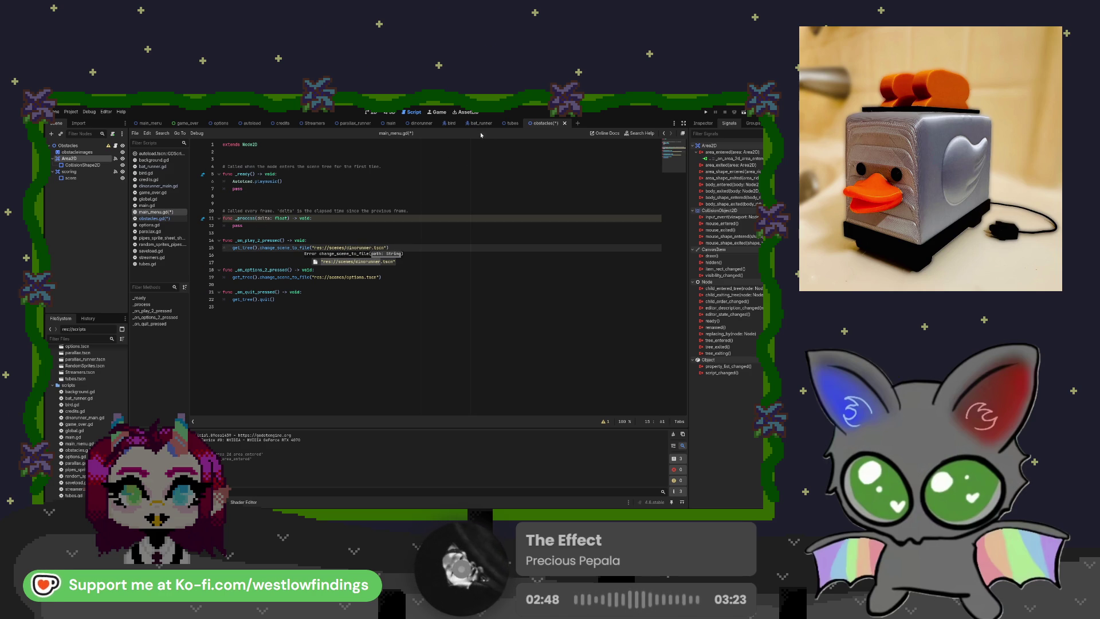
click(707, 113)
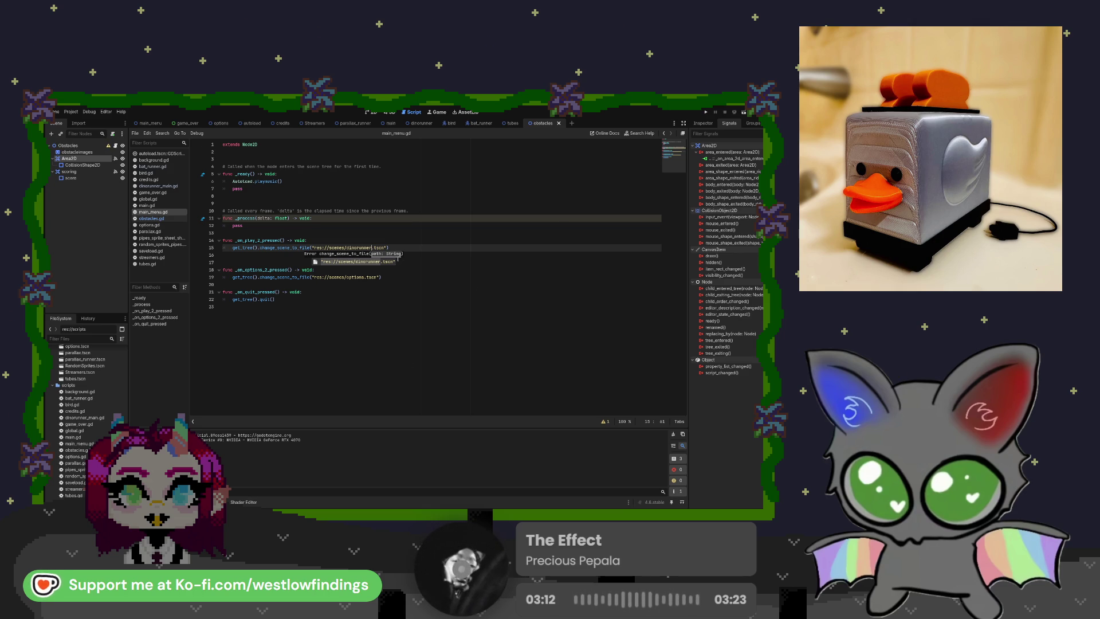
Restore the path to main.tscn and go back to obstacles.gd
key(BackSpace)
key(BackSpace)
key(BackSpace)
key(BackSpace)
key(BackSpace)
key(BackSpace)
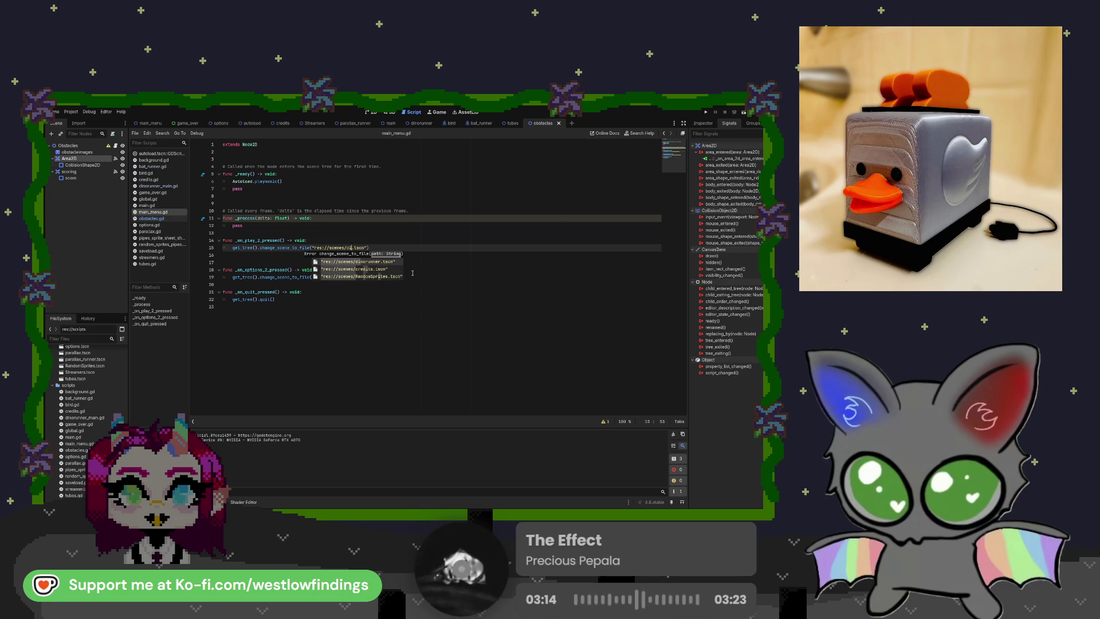
text(main)
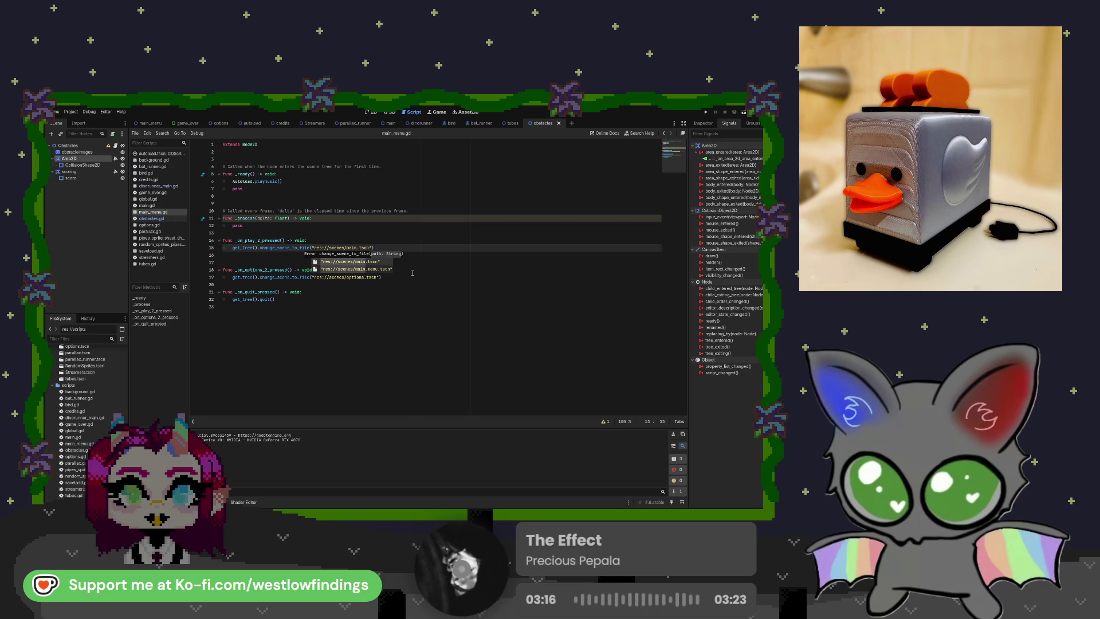
click(151, 218)
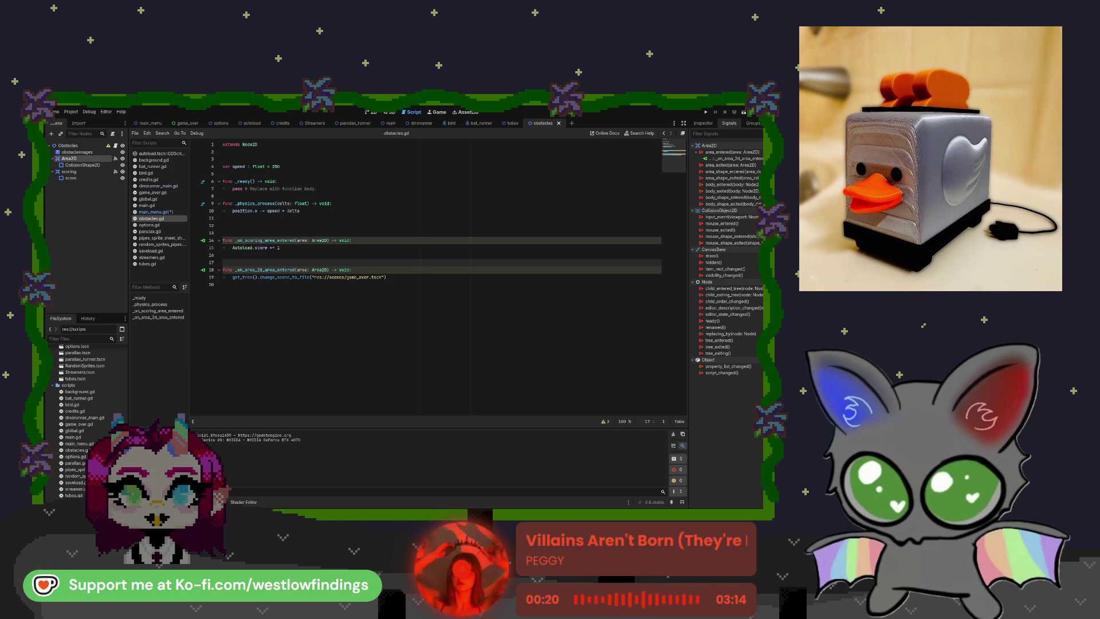
Add ': PackedScene' to cactuses on line 3 of dinorunner_main.gd, then inspect the Timer node
click(422, 123)
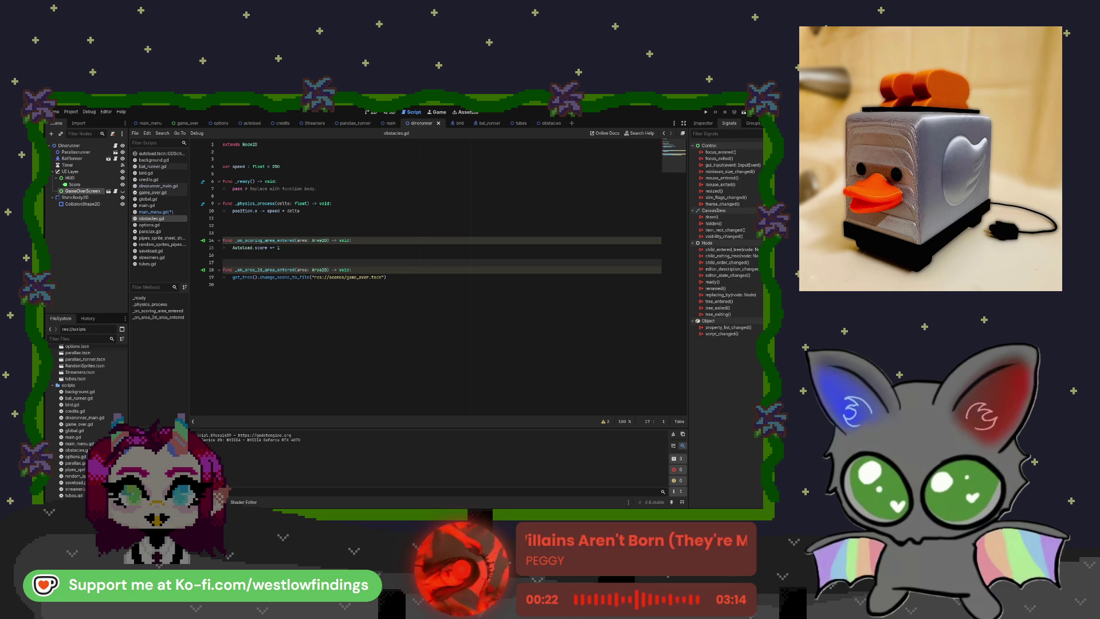
click(158, 186)
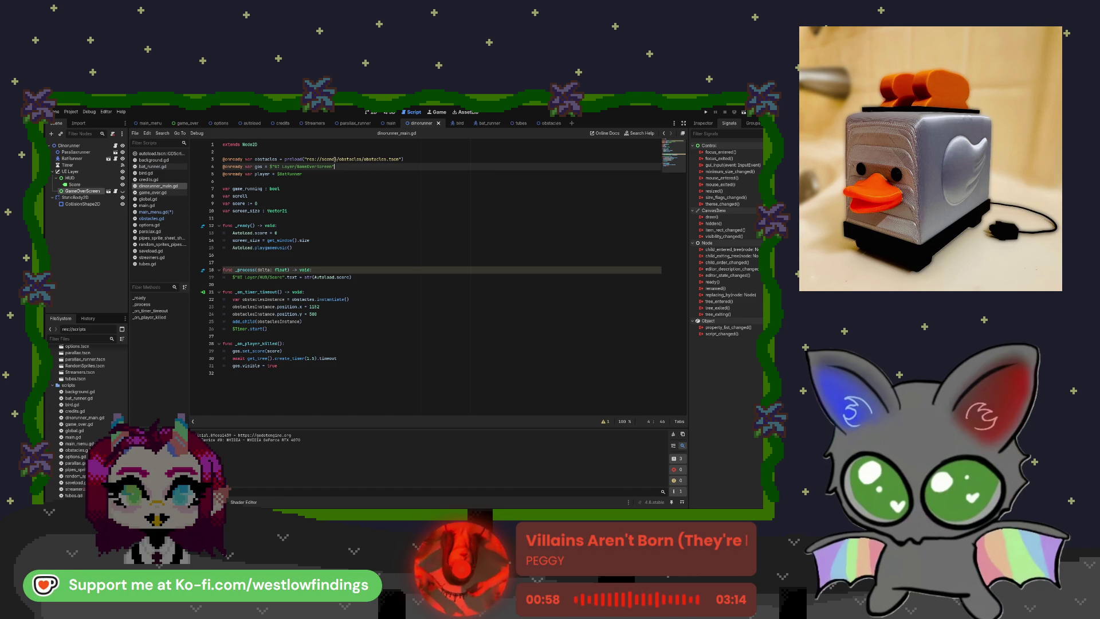
click(279, 160)
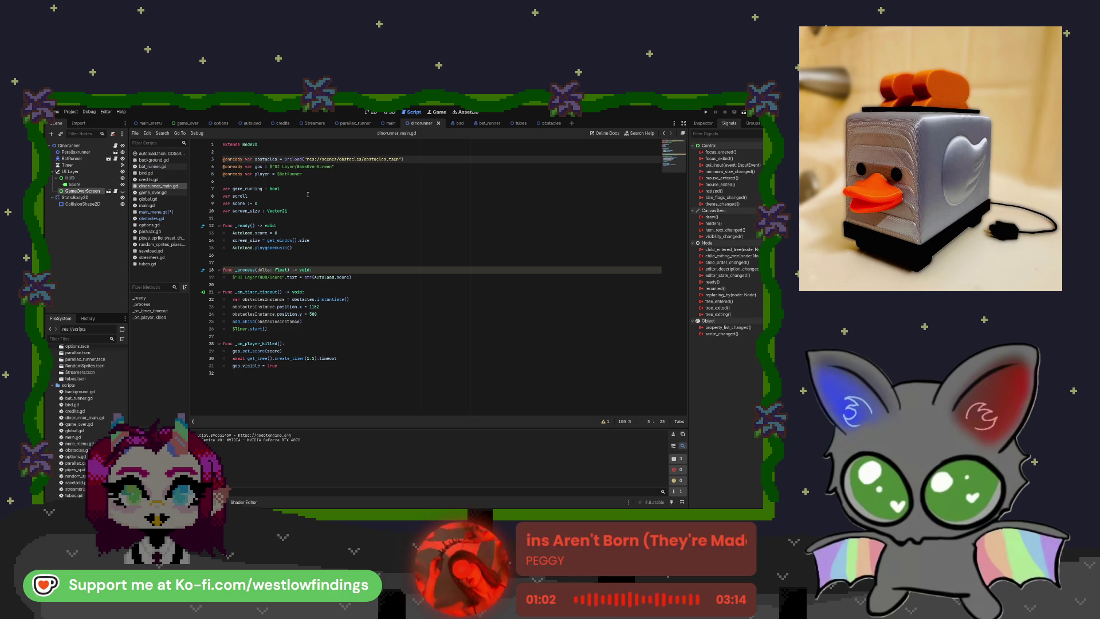
text(: Pa)
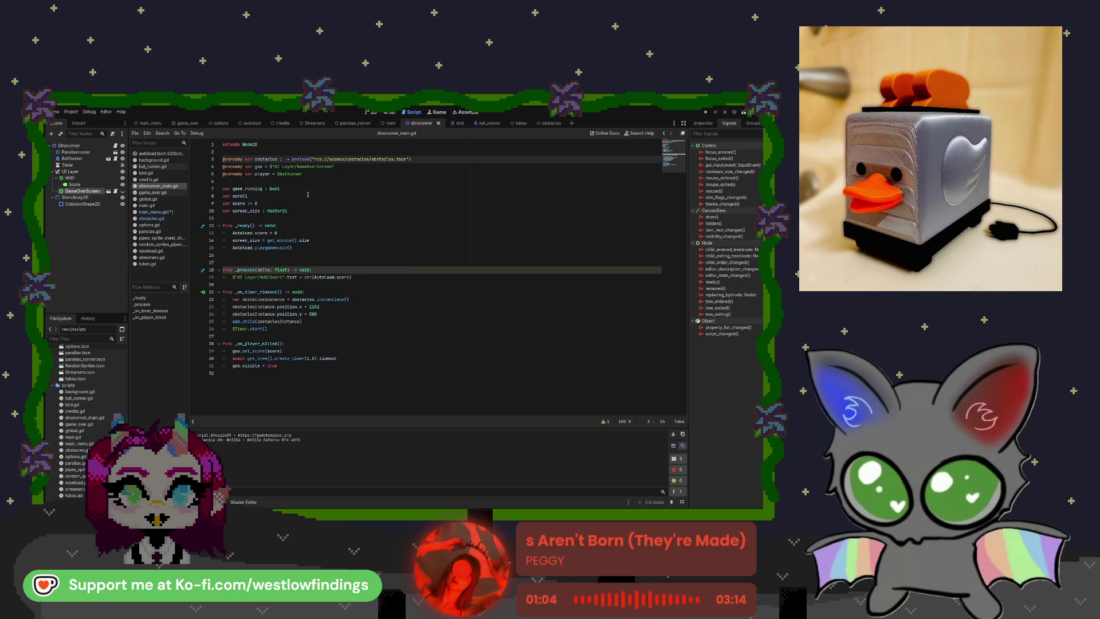
text(cked)
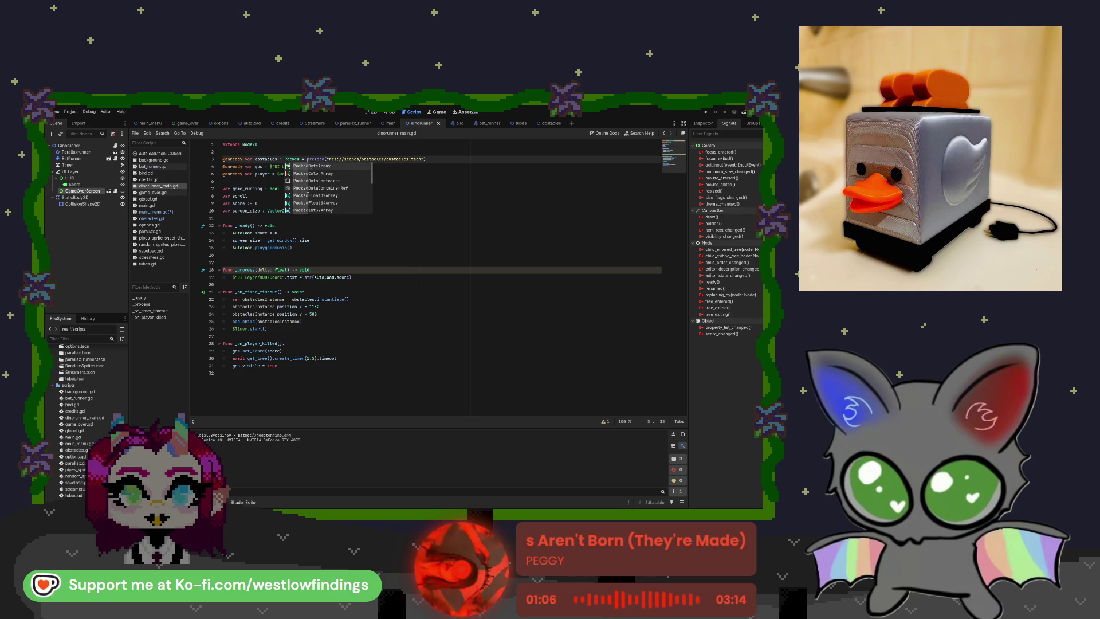
text(Scene)
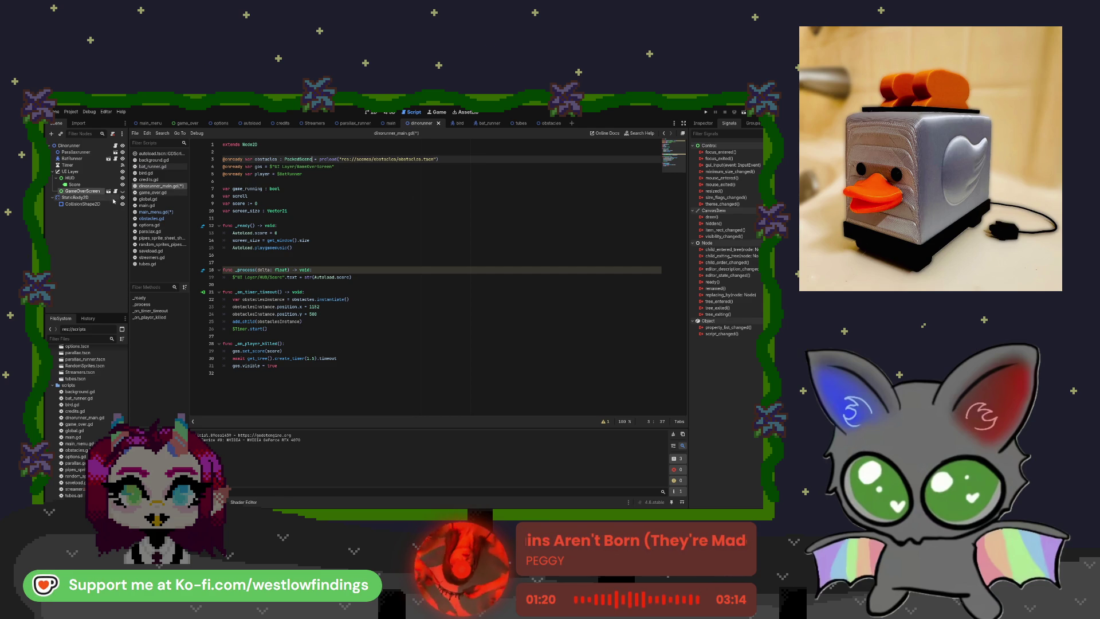
click(89, 165)
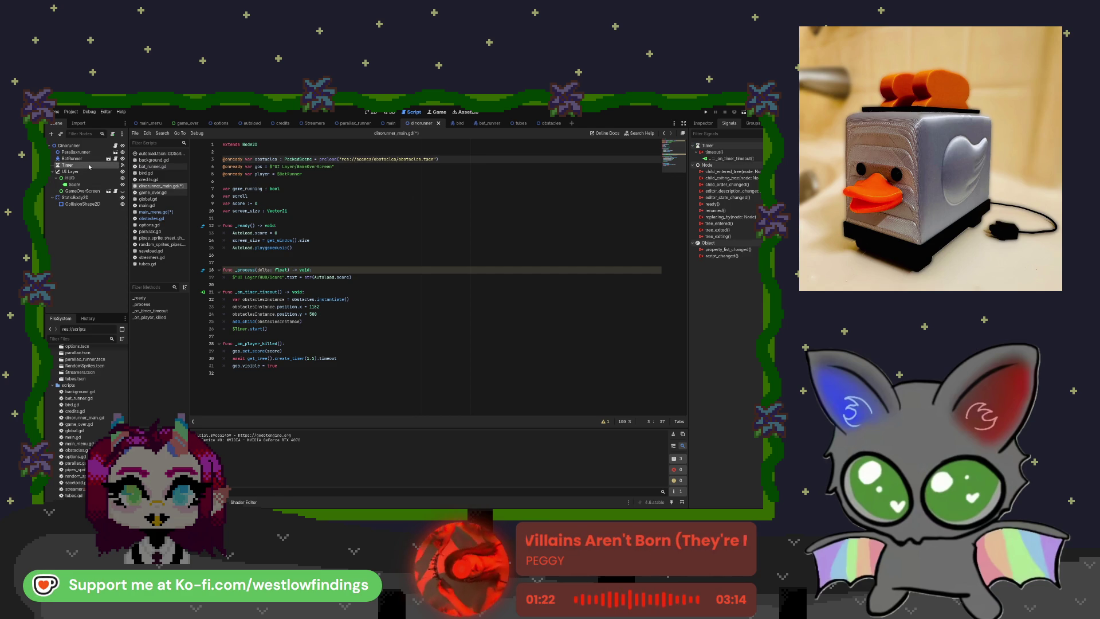
click(710, 123)
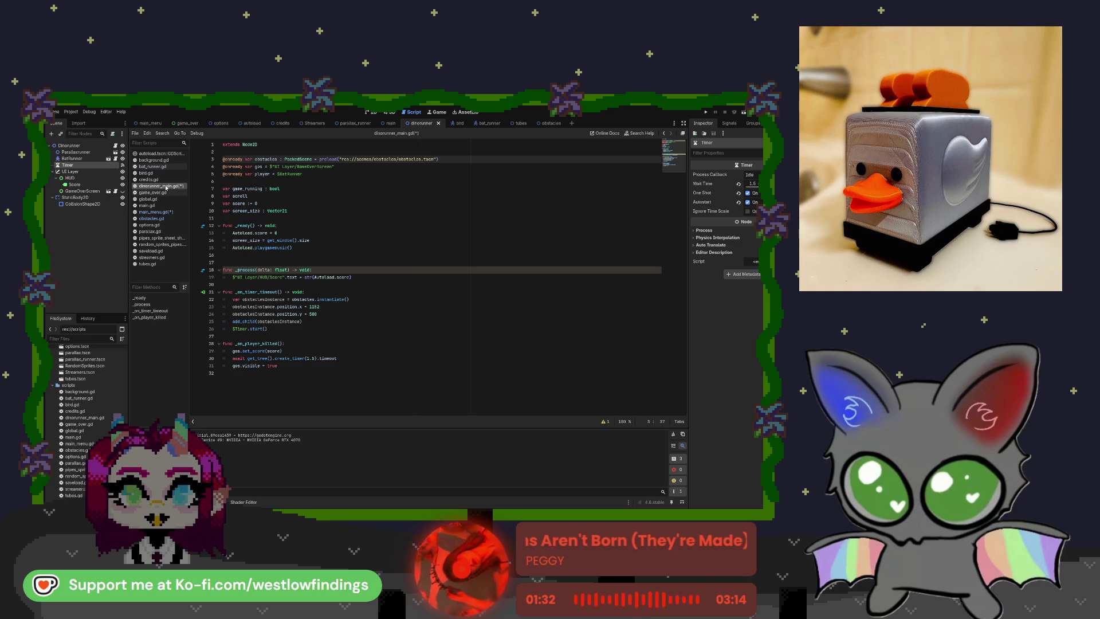
Check the Timer's timeout signal connected to _on_timer_timeout, then open obstacles.gd
click(122, 165)
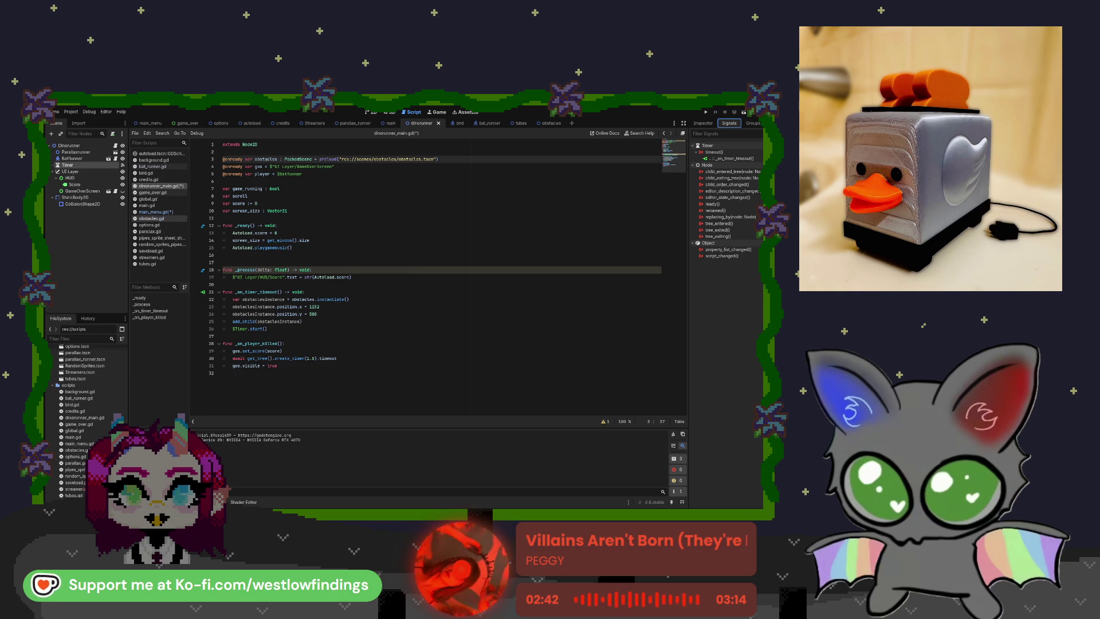
click(165, 218)
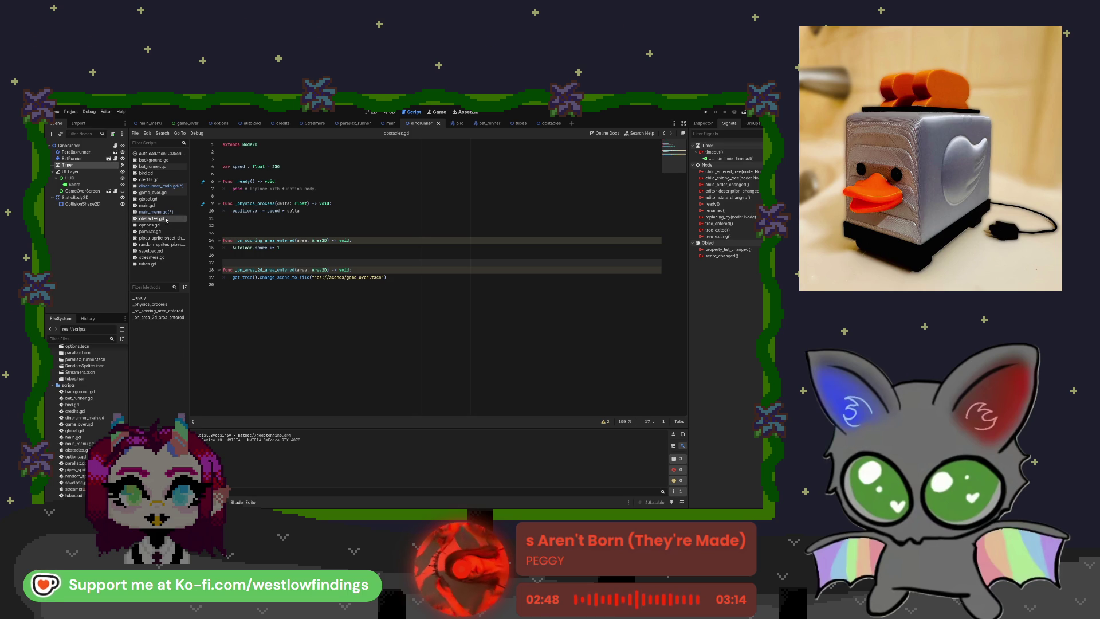
Revert the obstacles Area2D's Transform scale from 2.0 to 1.0 and save the scene
click(280, 294)
click(266, 278)
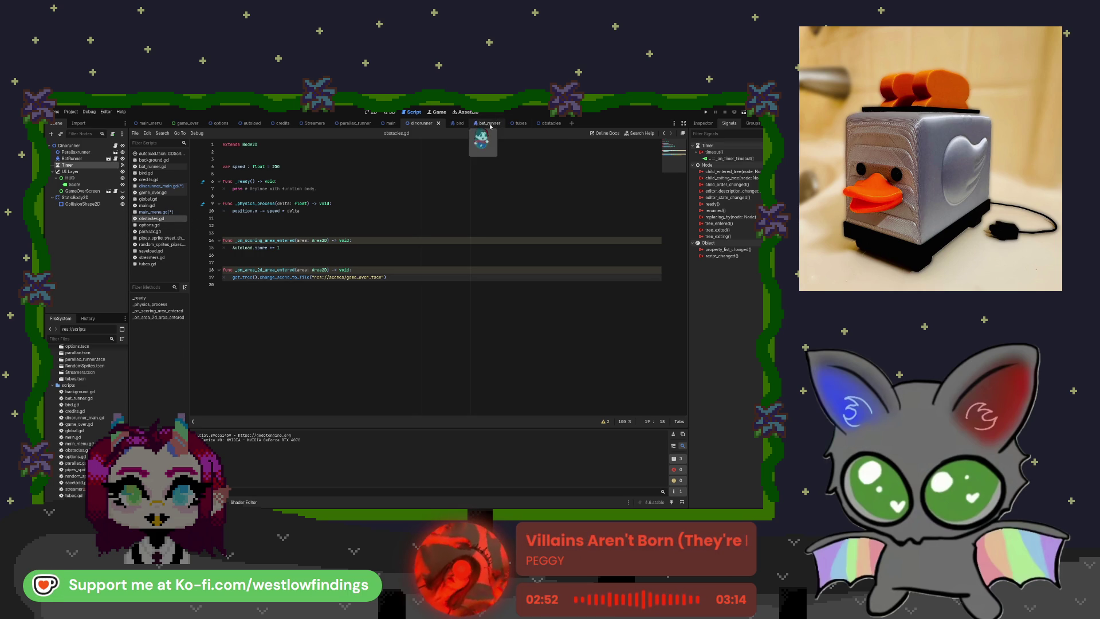
click(546, 123)
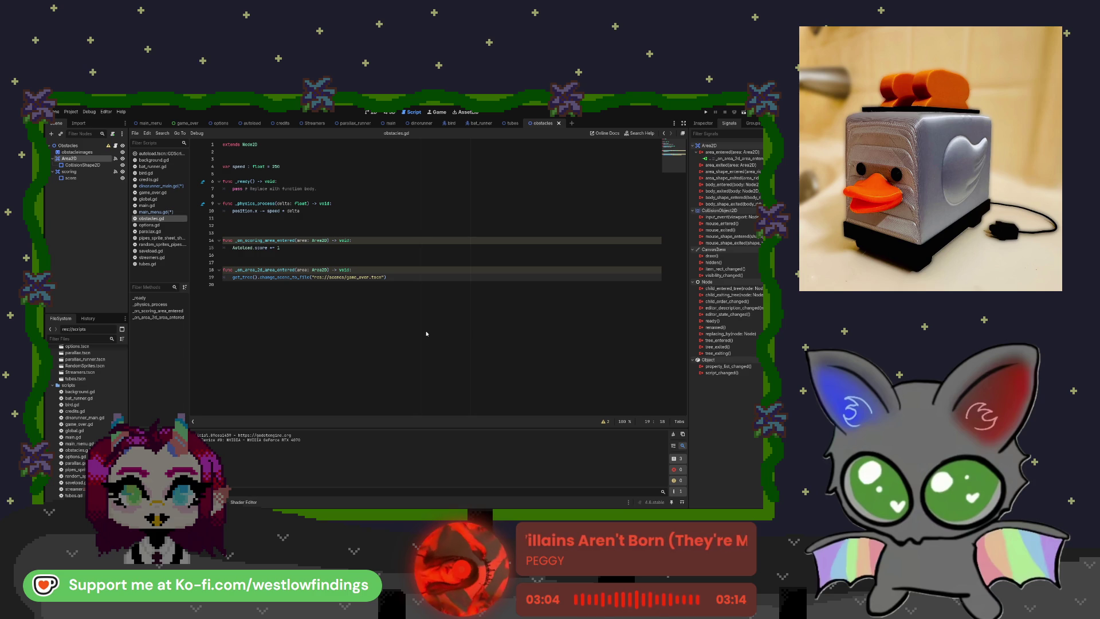
click(703, 122)
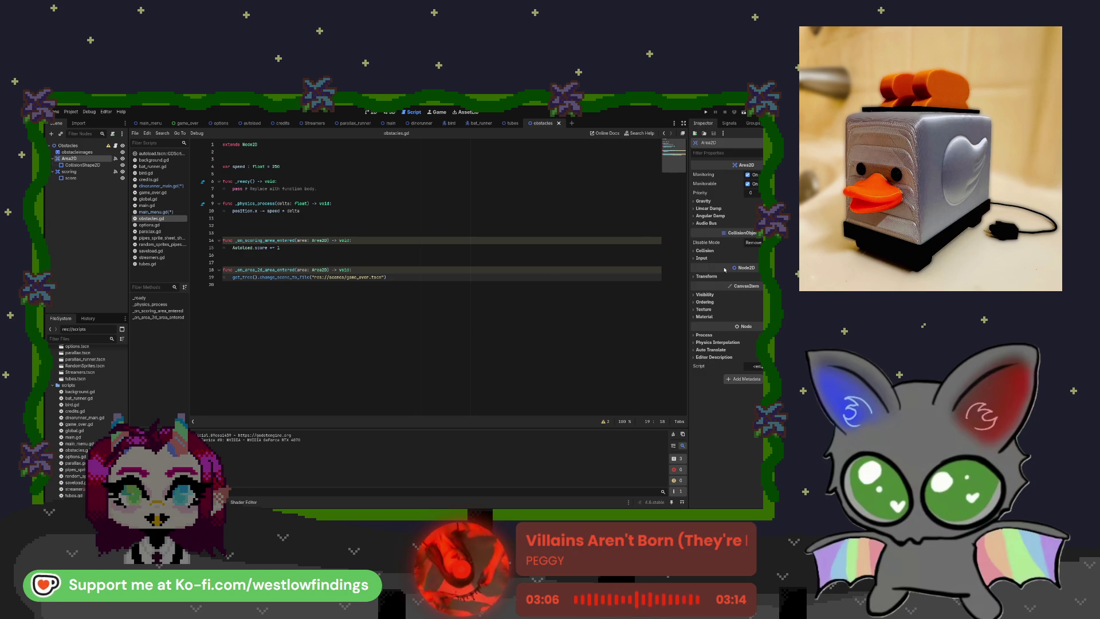
click(707, 275)
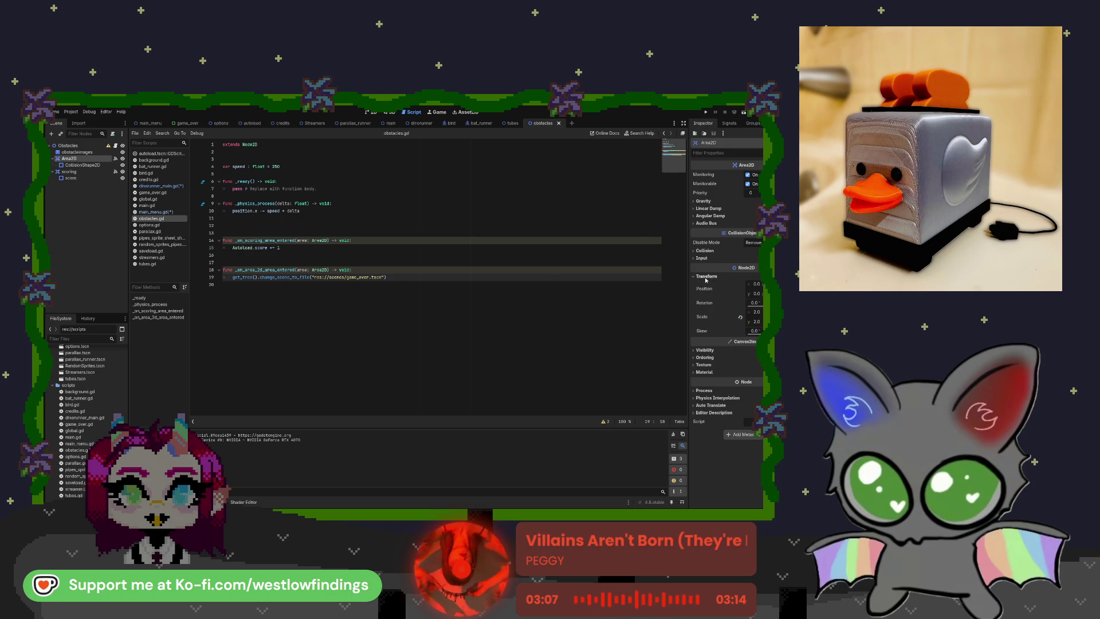
click(741, 317)
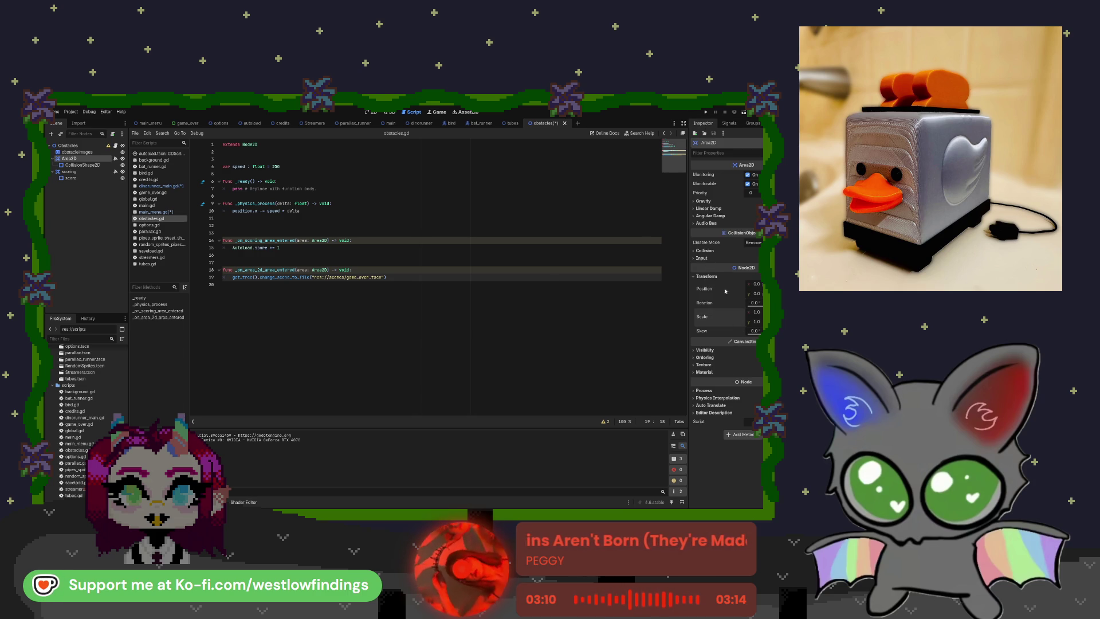
key(ctrl+s)
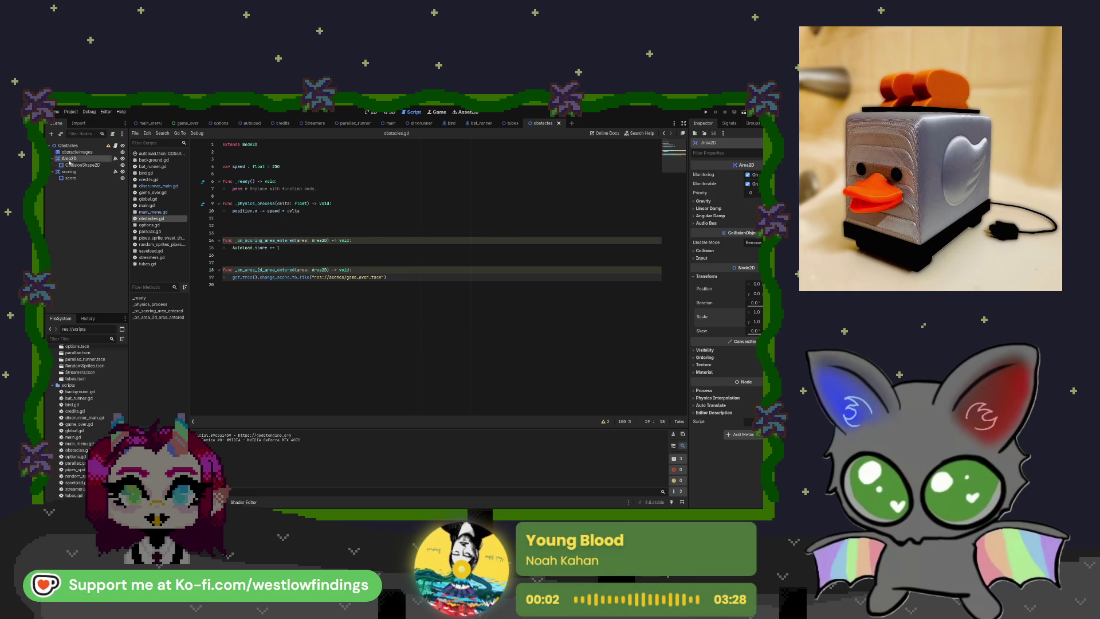
Select the obstacleimages sprite and view it in the 2D scene, zooming in and out
click(77, 152)
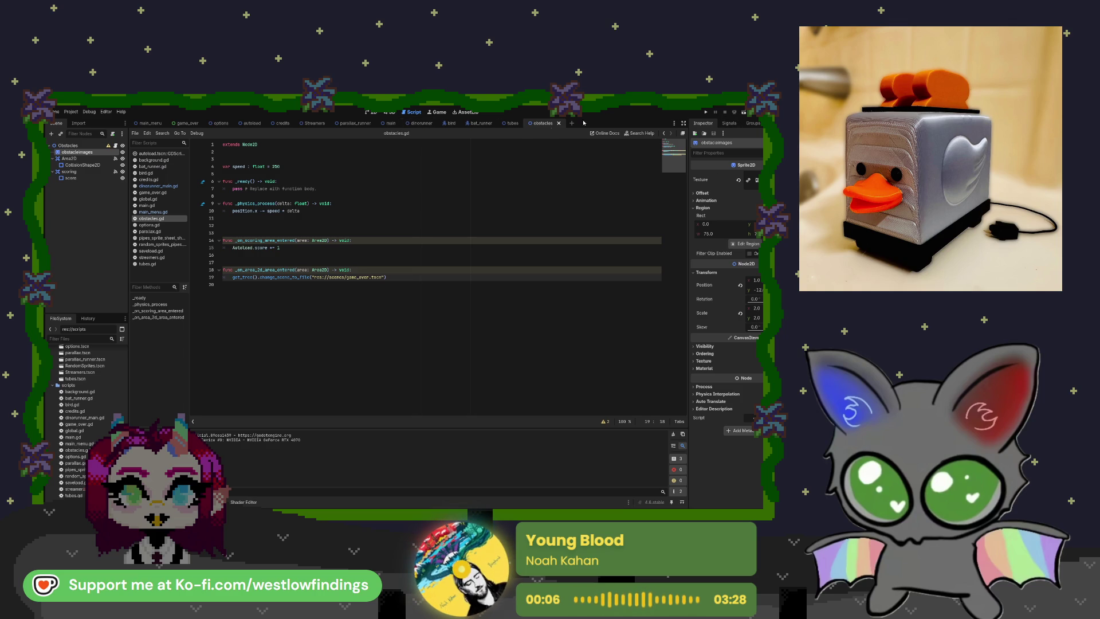
click(370, 112)
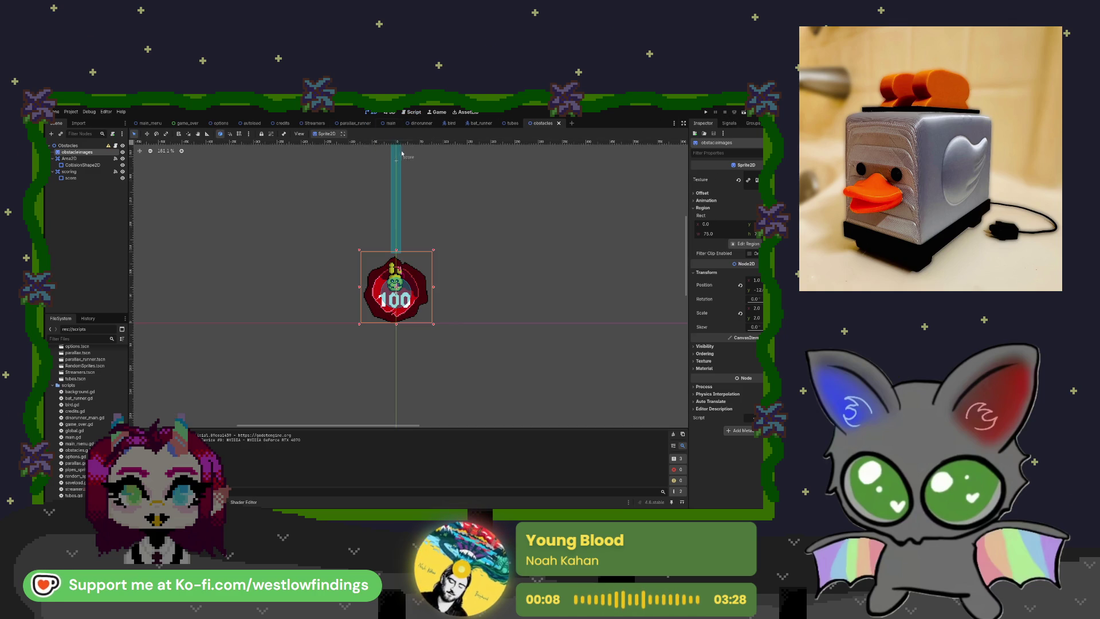
scroll(464, 301, down, 5)
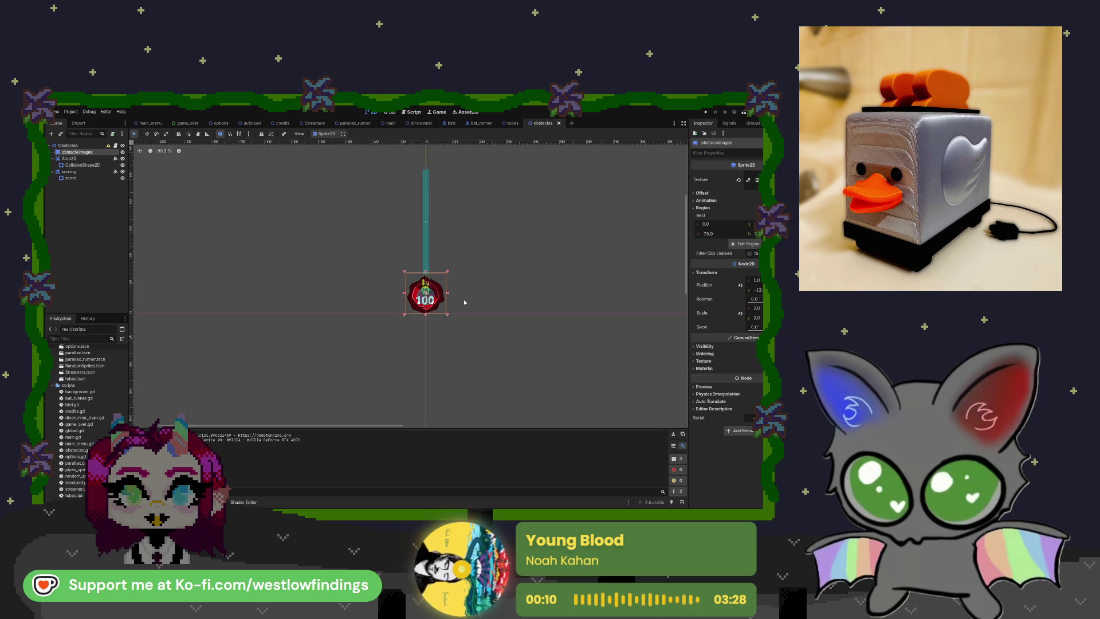
scroll(464, 302, up, 5)
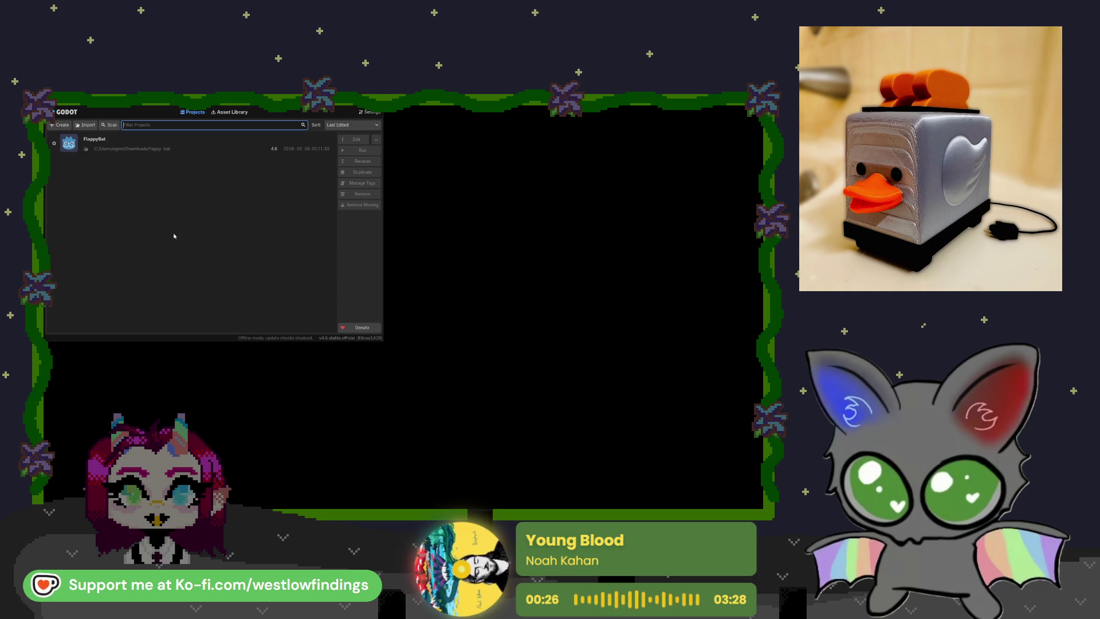
Reopen the FlappyBat project from the Project Manager list
double_click(168, 151)
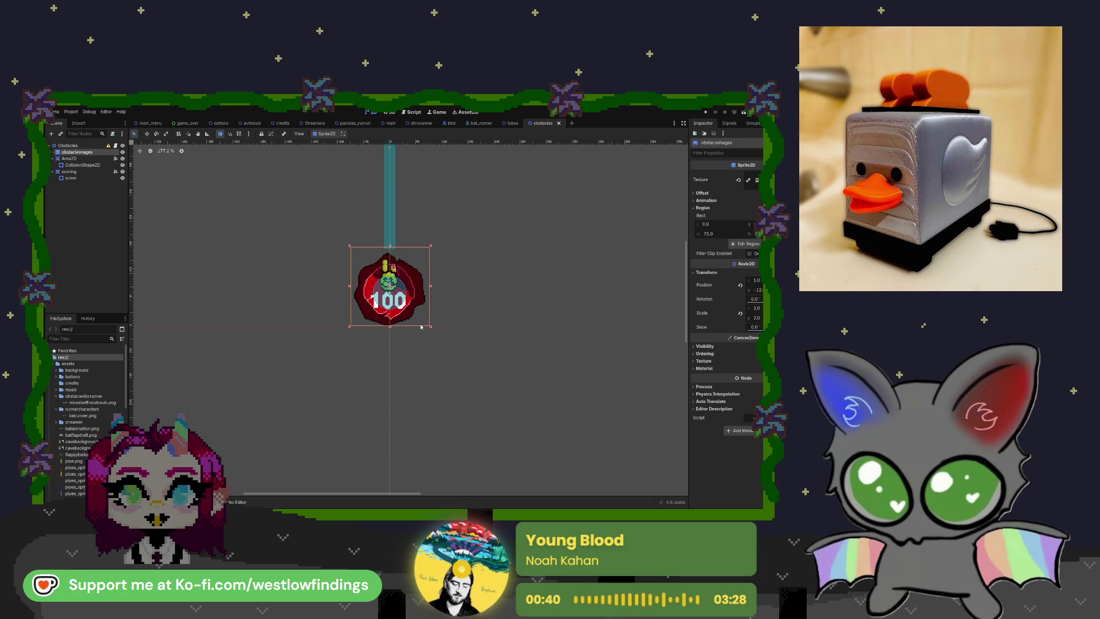
Revert the Obstacles node's Transform position to y 0, save the scene, and open dinorunner
click(81, 146)
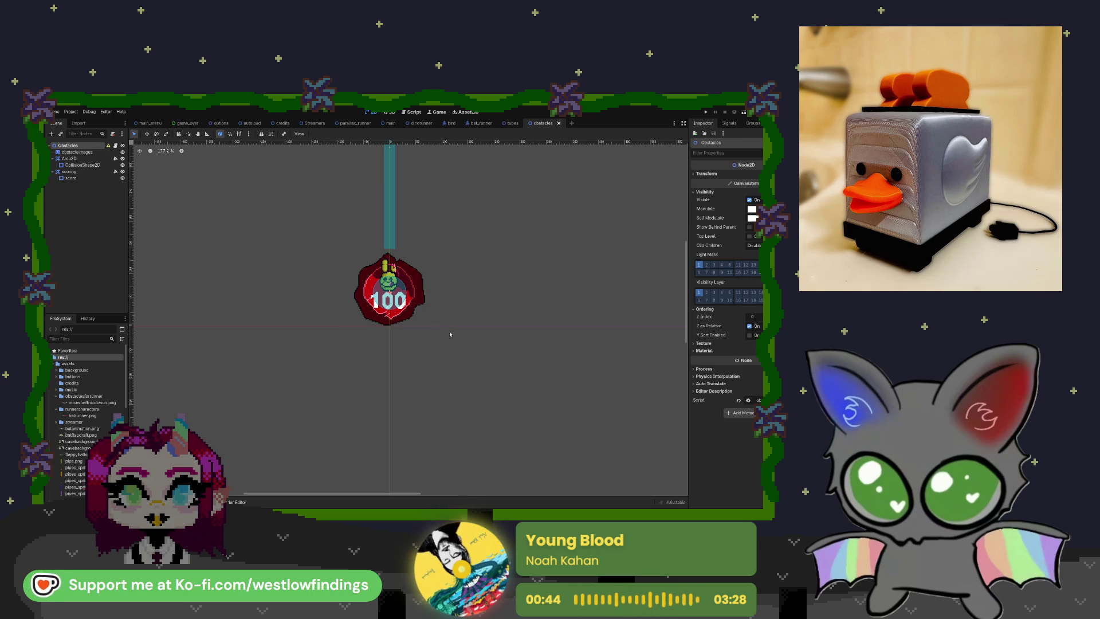
click(696, 192)
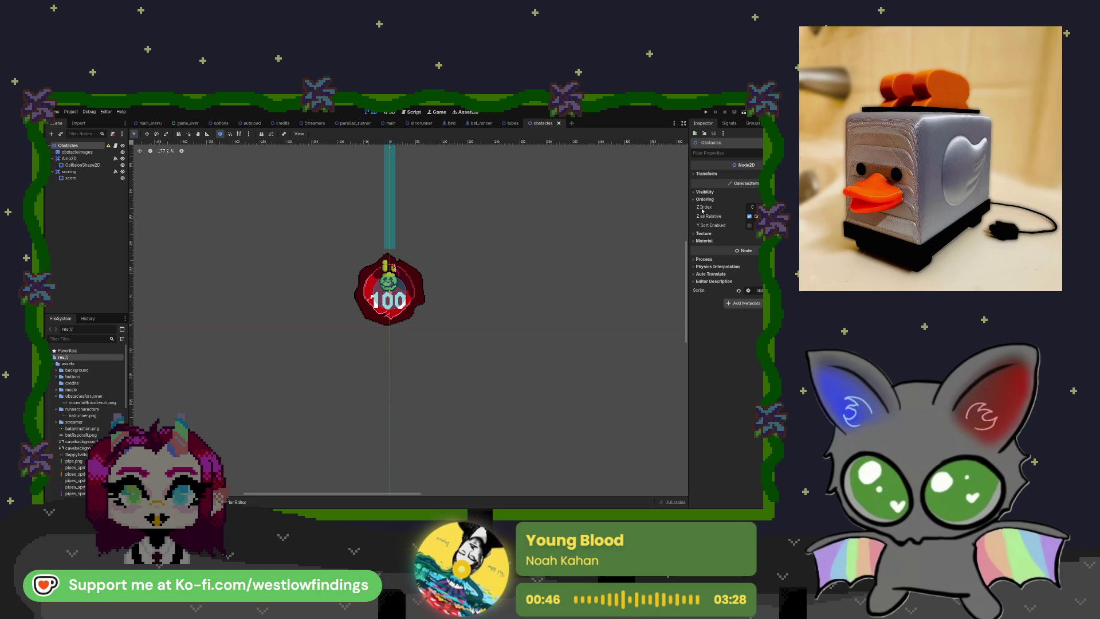
click(704, 199)
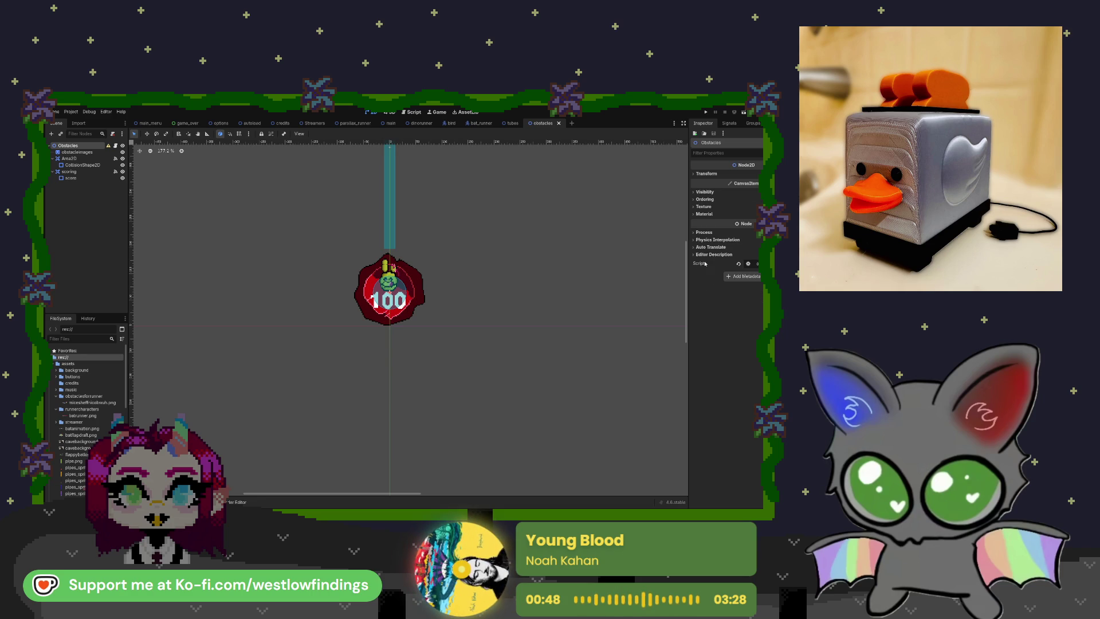
click(703, 174)
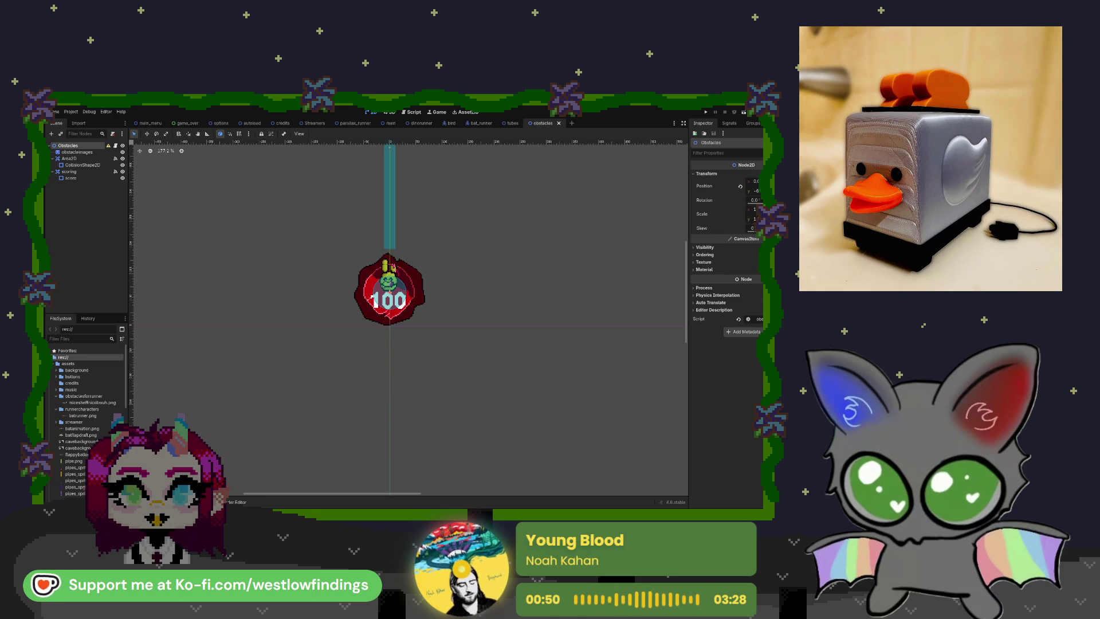
click(740, 187)
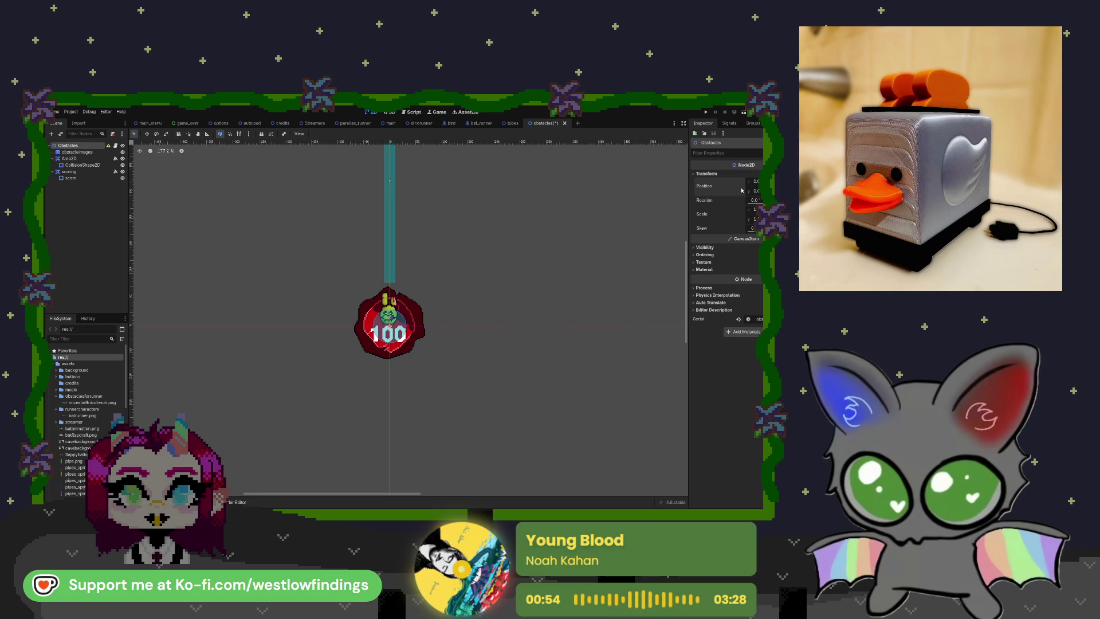
key(ctrl+s)
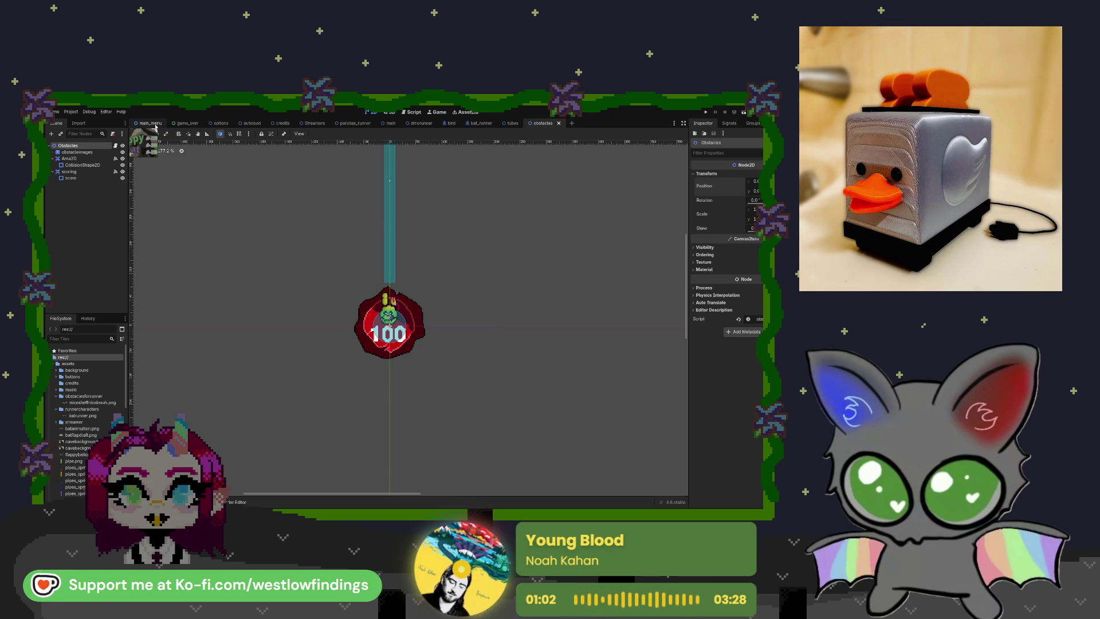
click(431, 123)
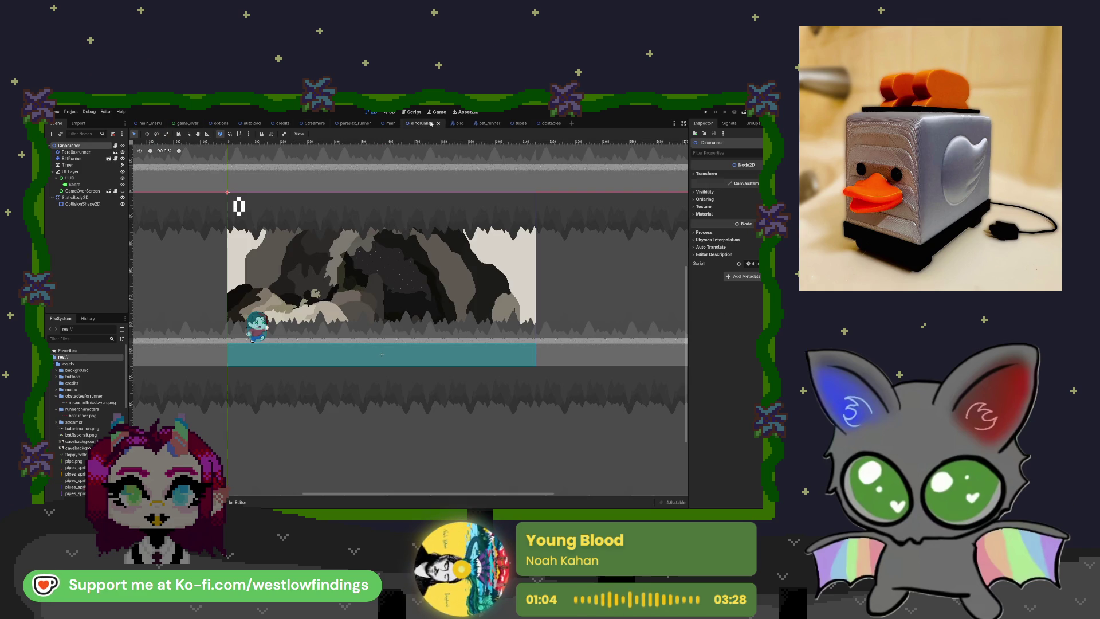
Test-run the game, then reshape the obstacle's CollisionShape2D circle in the obstacles scene
click(706, 113)
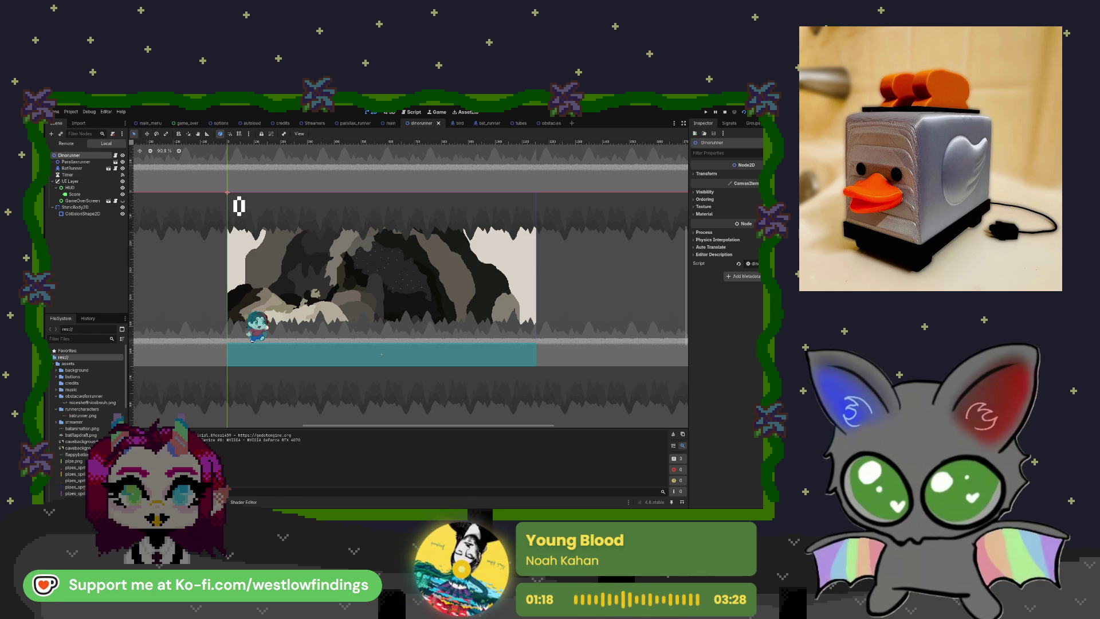
key(F8)
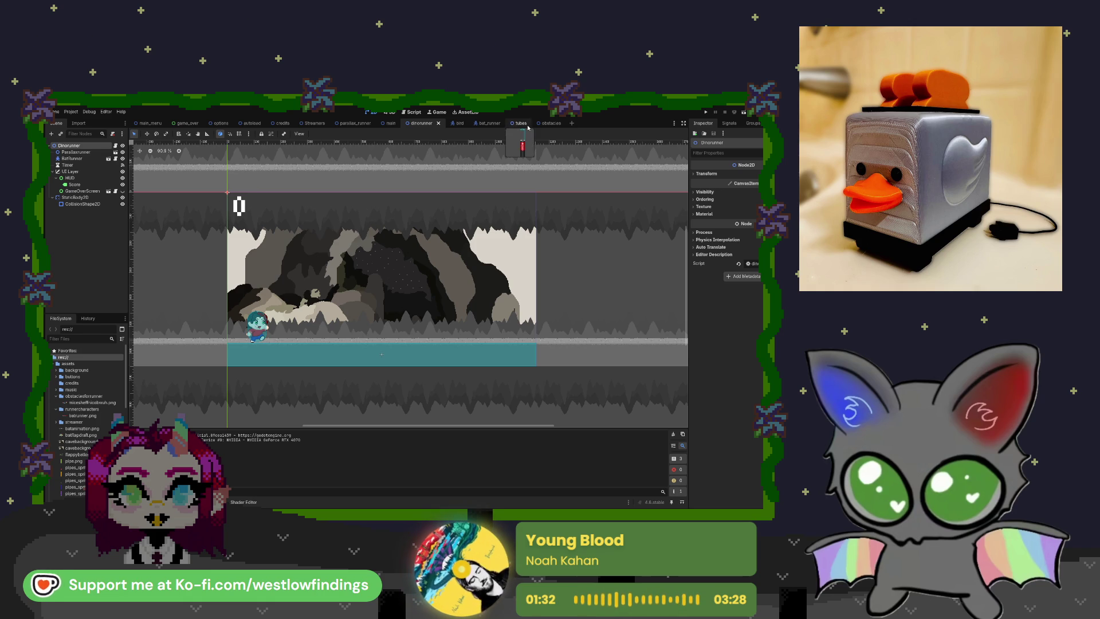
click(551, 123)
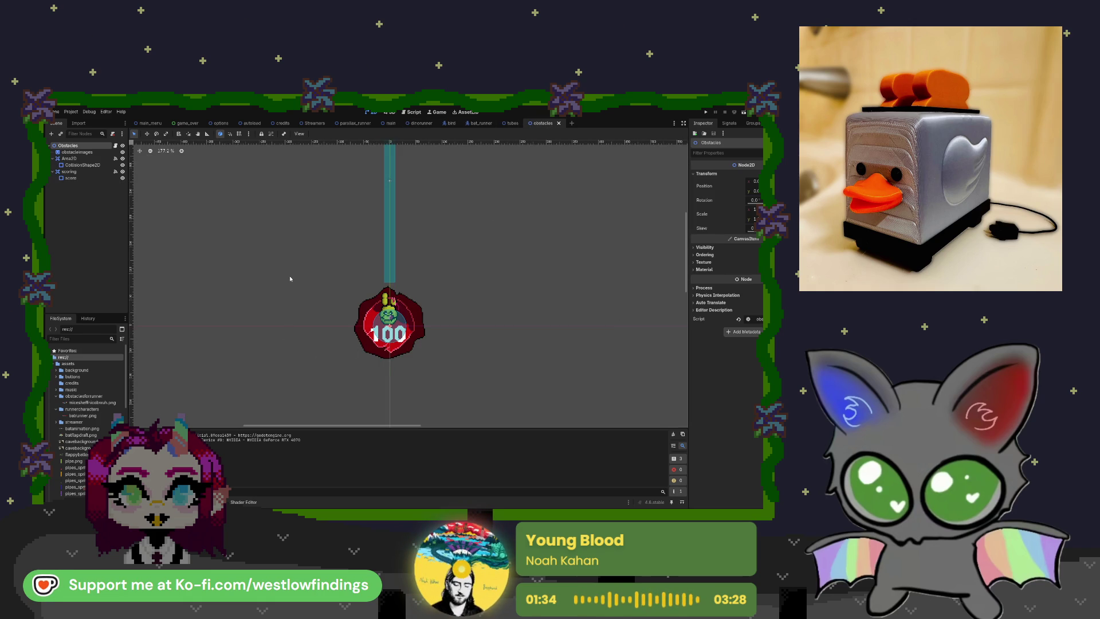
click(80, 165)
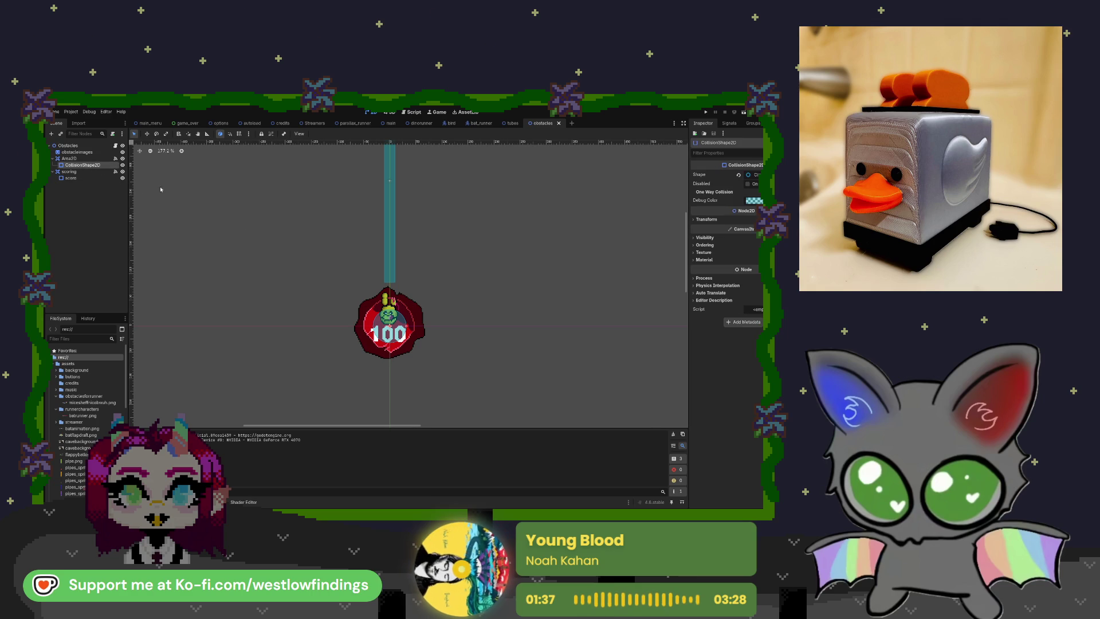
click(424, 326)
click(457, 295)
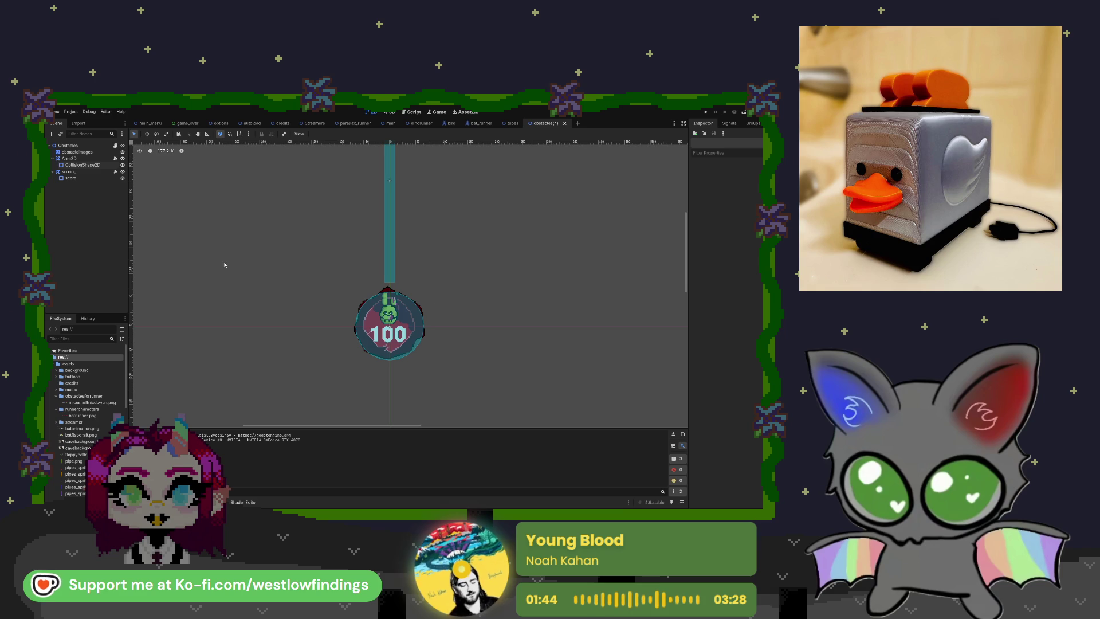
Inspect the Area2D's signal connections and open its obstacles.gd script
click(86, 160)
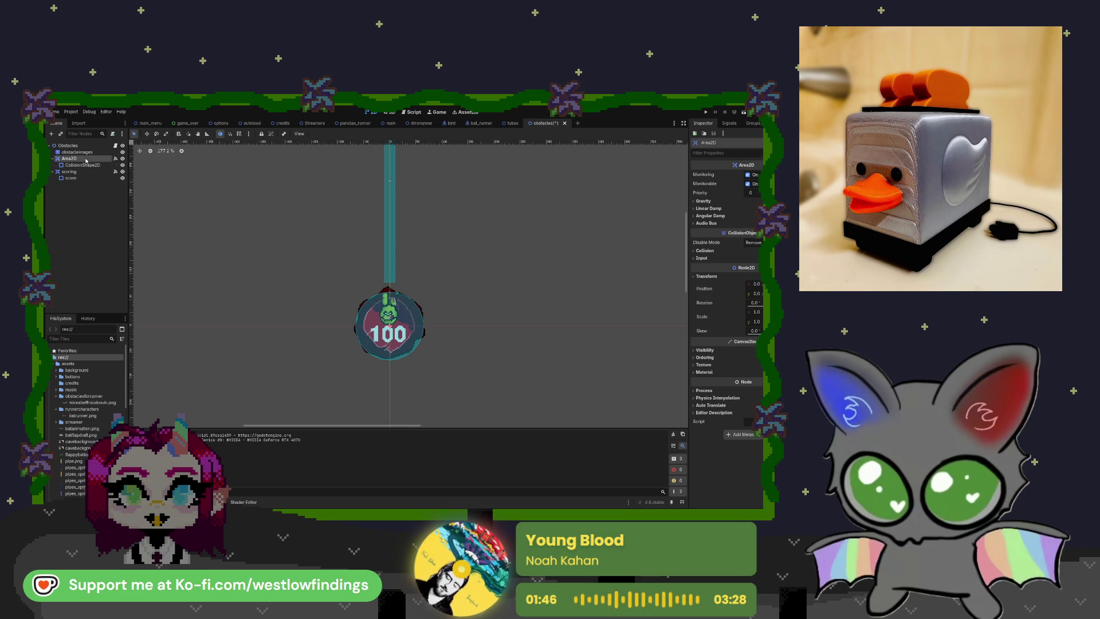
click(114, 161)
click(116, 146)
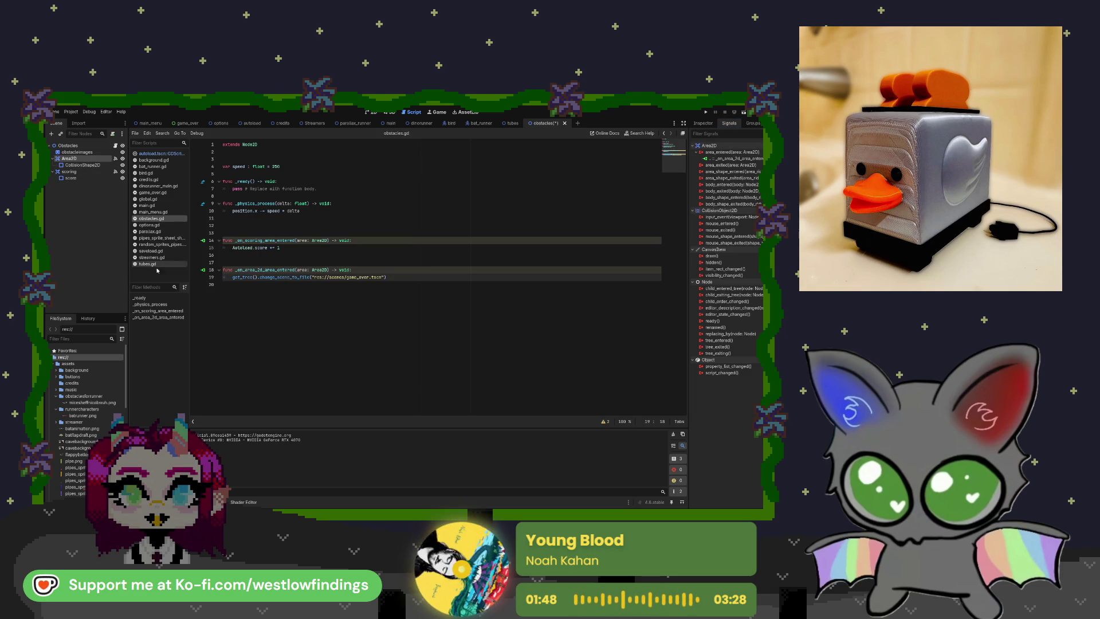
Review the tubes scene's pipe sprite scripts and RandomSprites, return to obstacles.gd, then open game_over
click(513, 123)
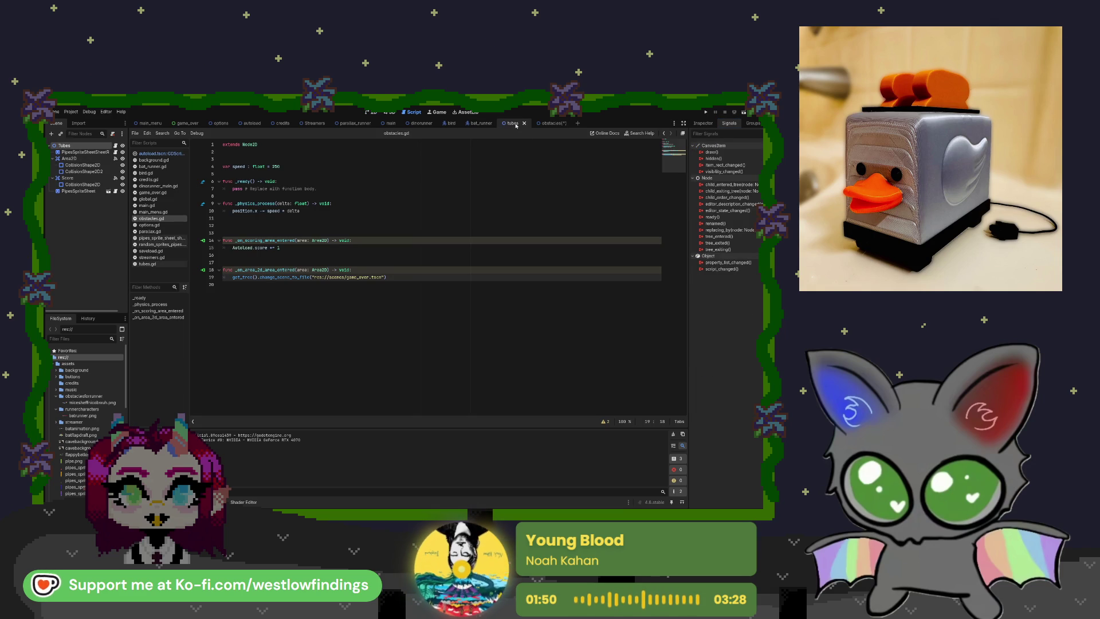
click(116, 152)
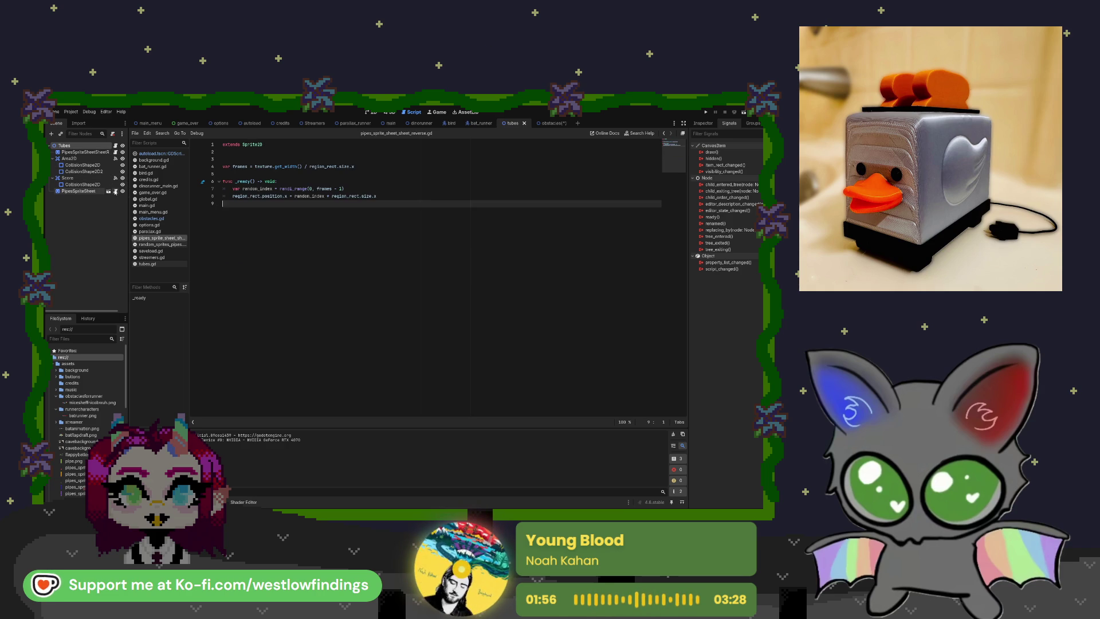
click(115, 191)
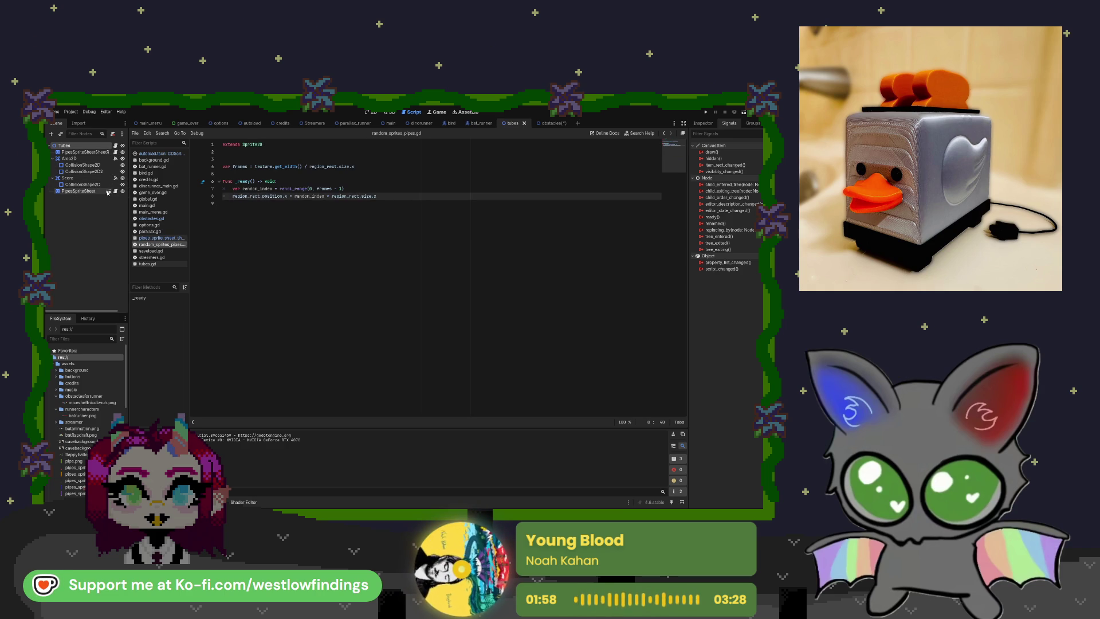
click(84, 192)
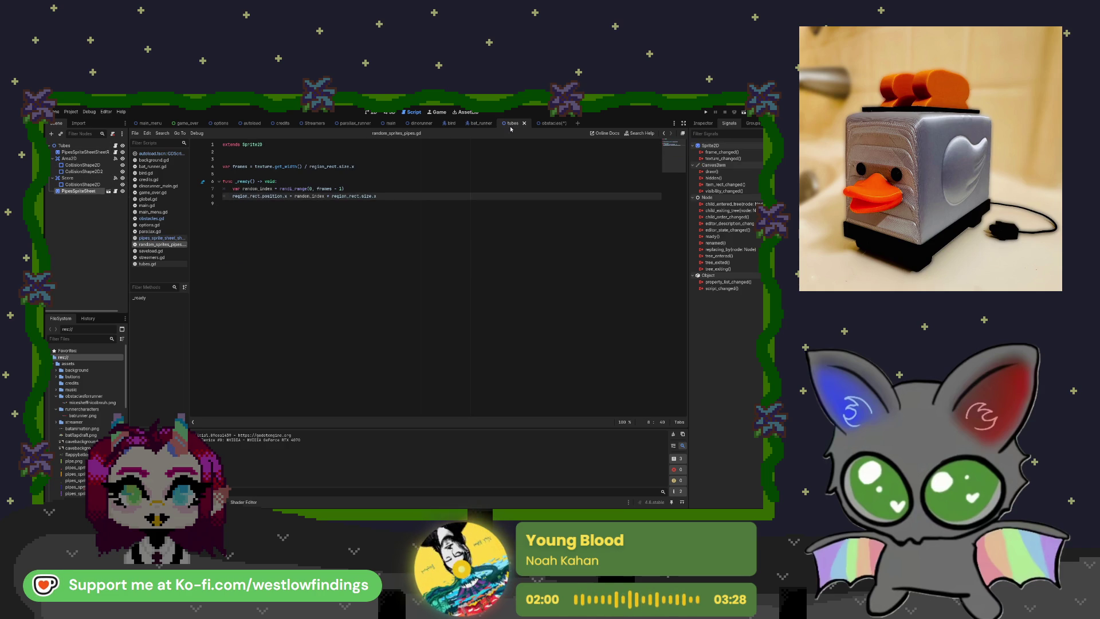
click(109, 193)
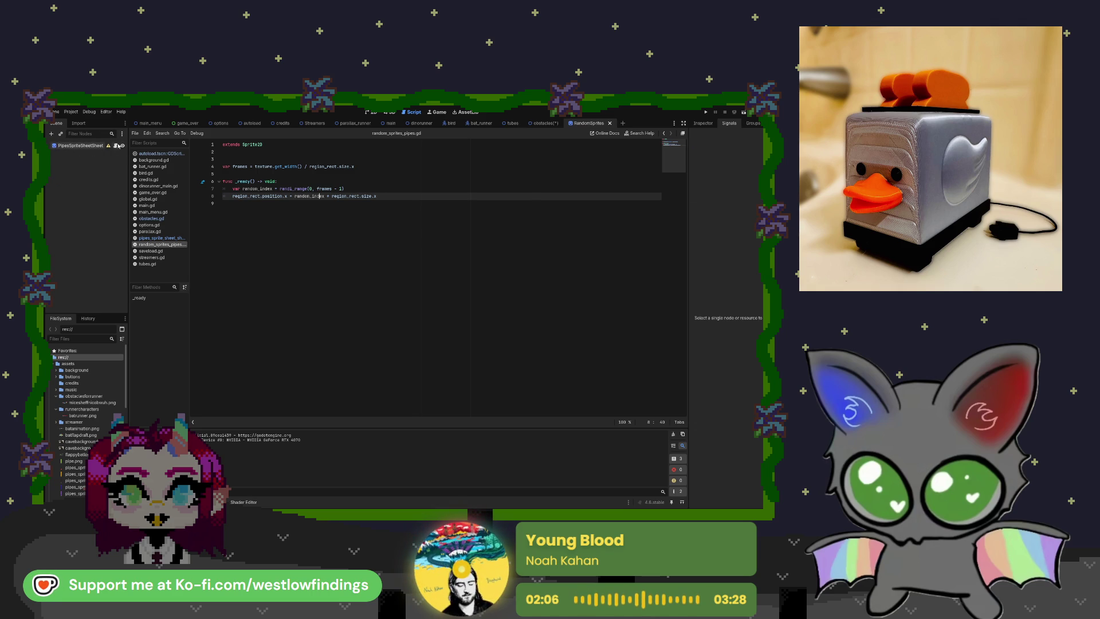
key(alt+Left)
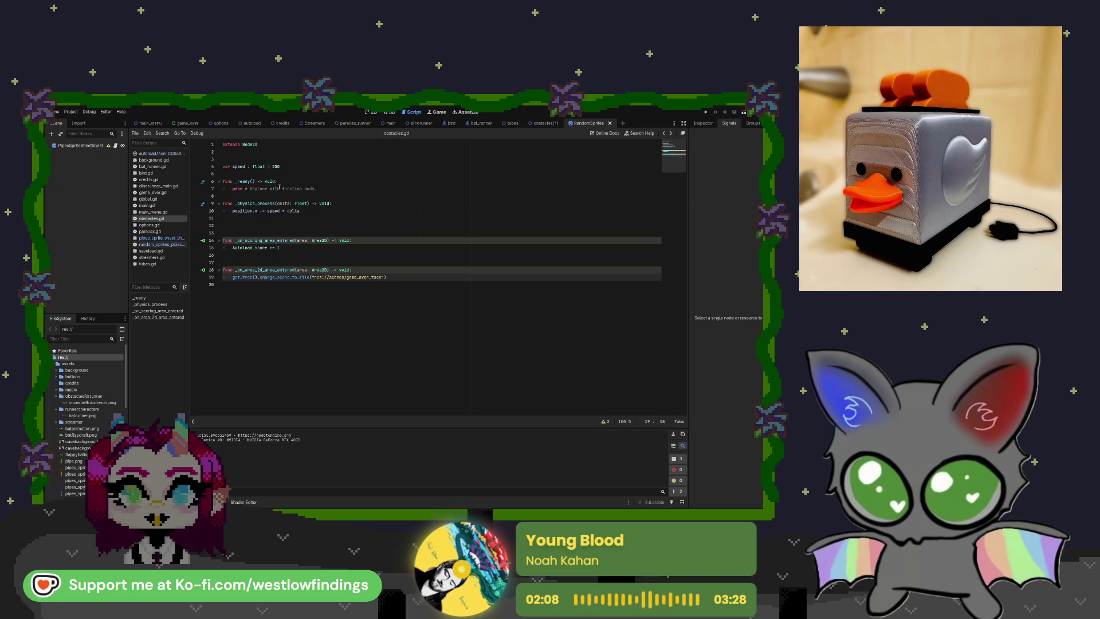
click(184, 124)
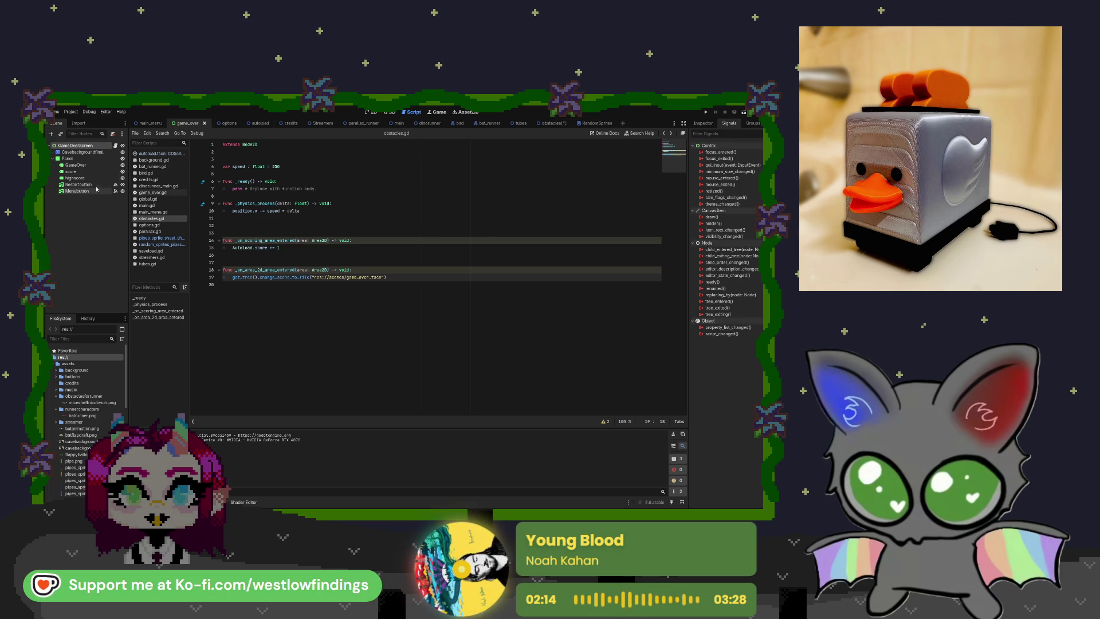
Read the GameOverScreen script, then open the Autoload node's script in the autoload scene
click(71, 171)
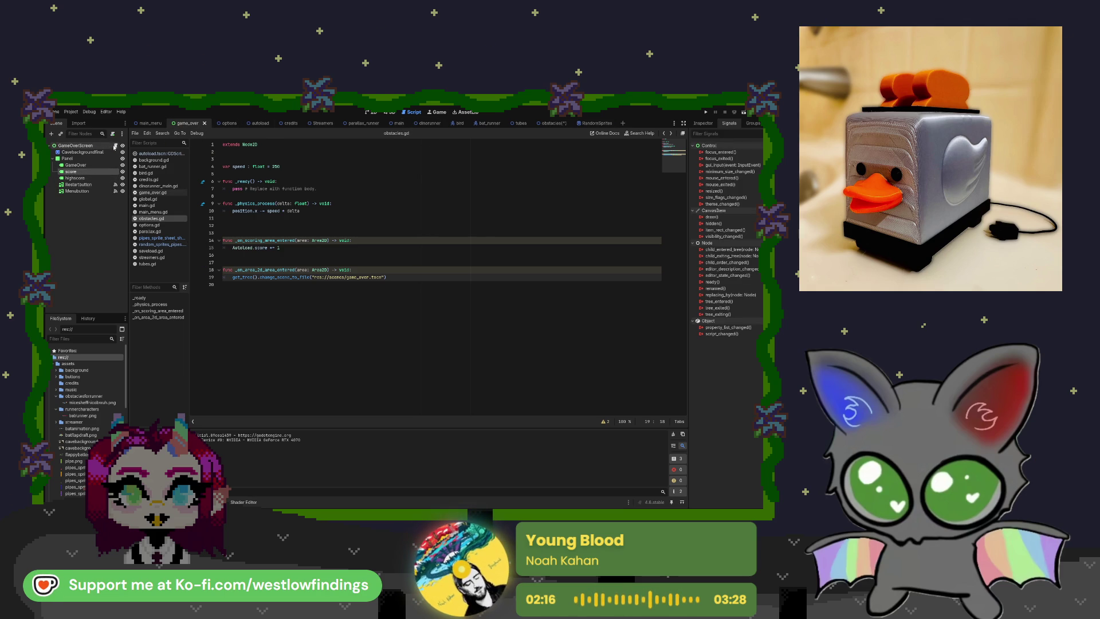
click(115, 145)
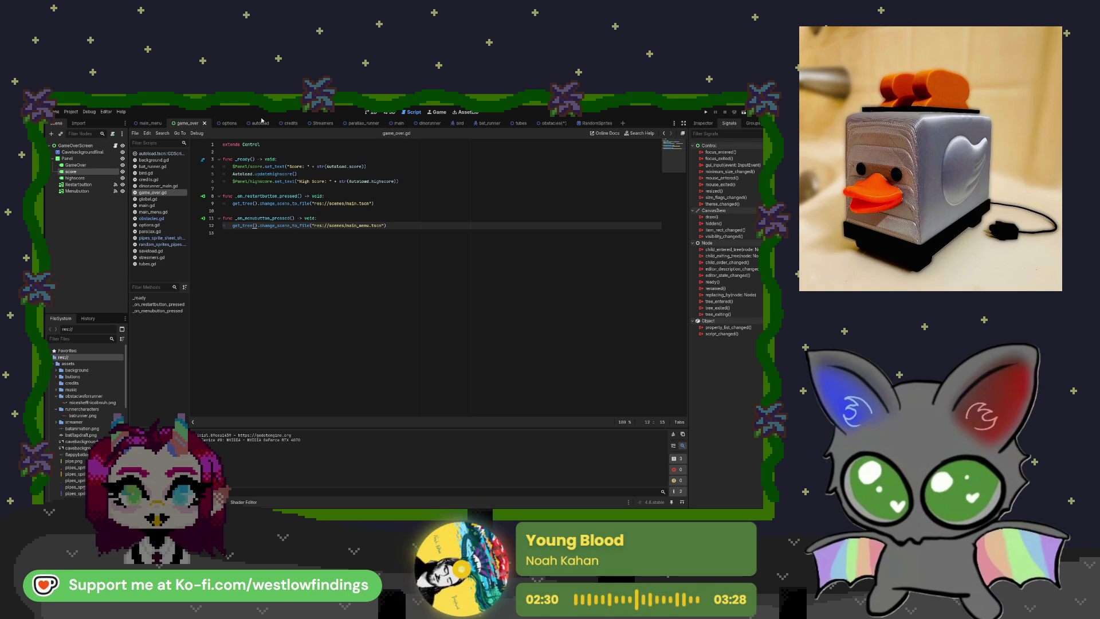
click(252, 122)
click(115, 146)
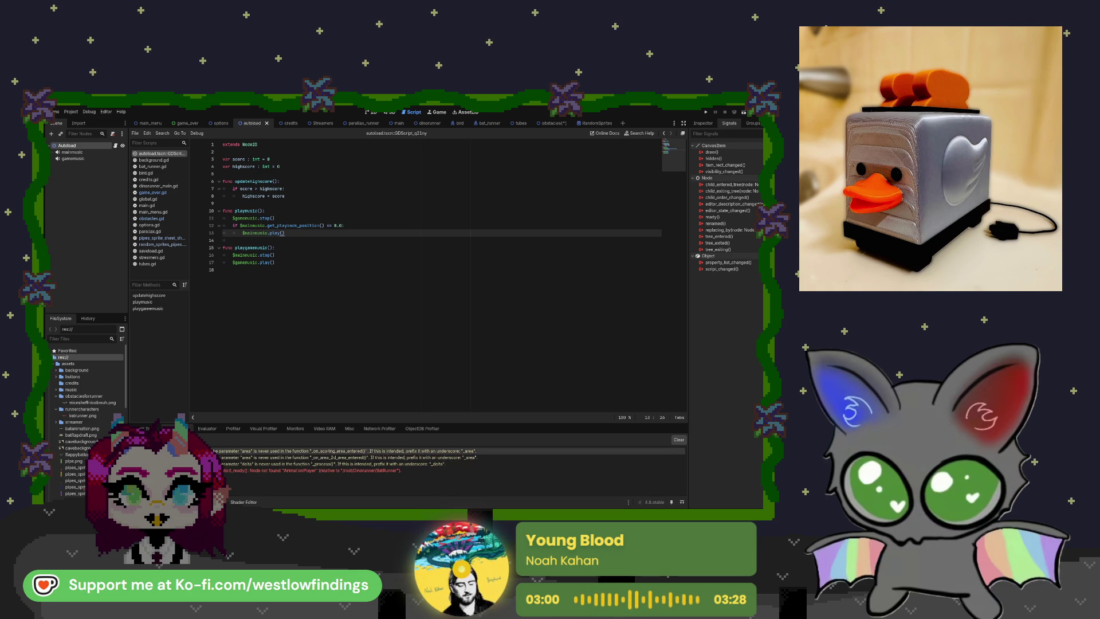
Clear the unused-parameter warnings from the Debugger's Errors panel
click(681, 439)
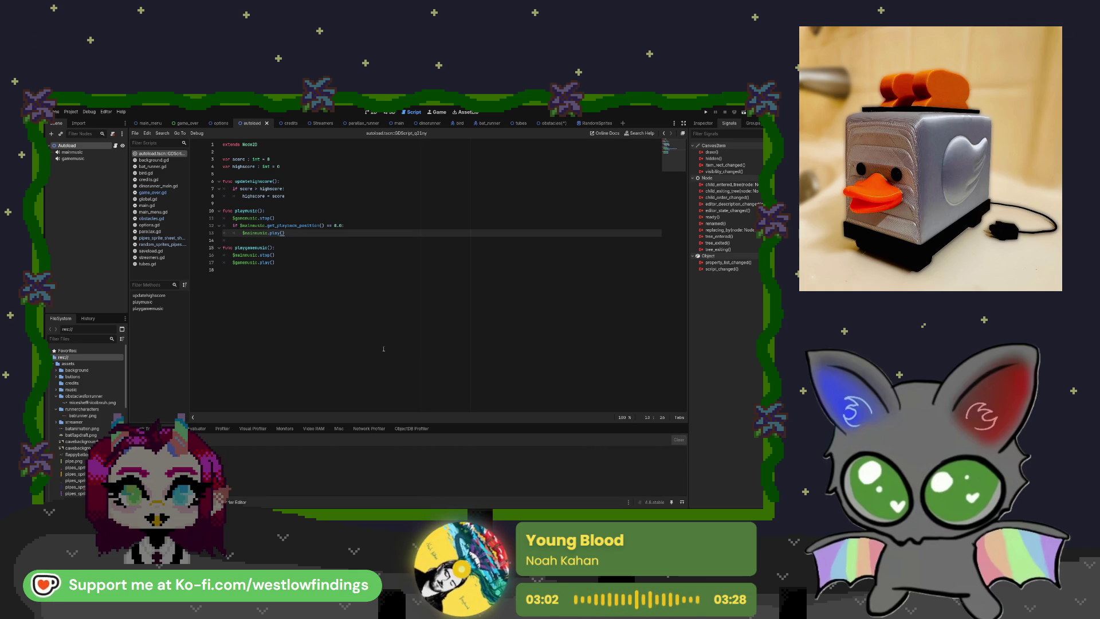